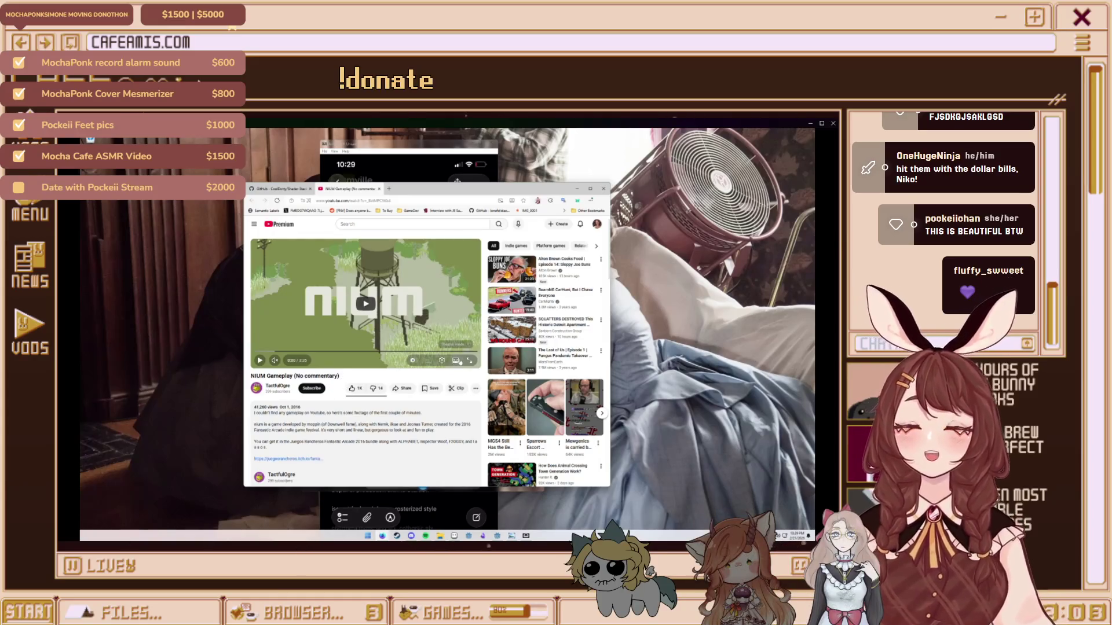
Play the NIUM Gameplay video in theater mode and pause it on the farmhouse at 0:29
key("t")
key("k")
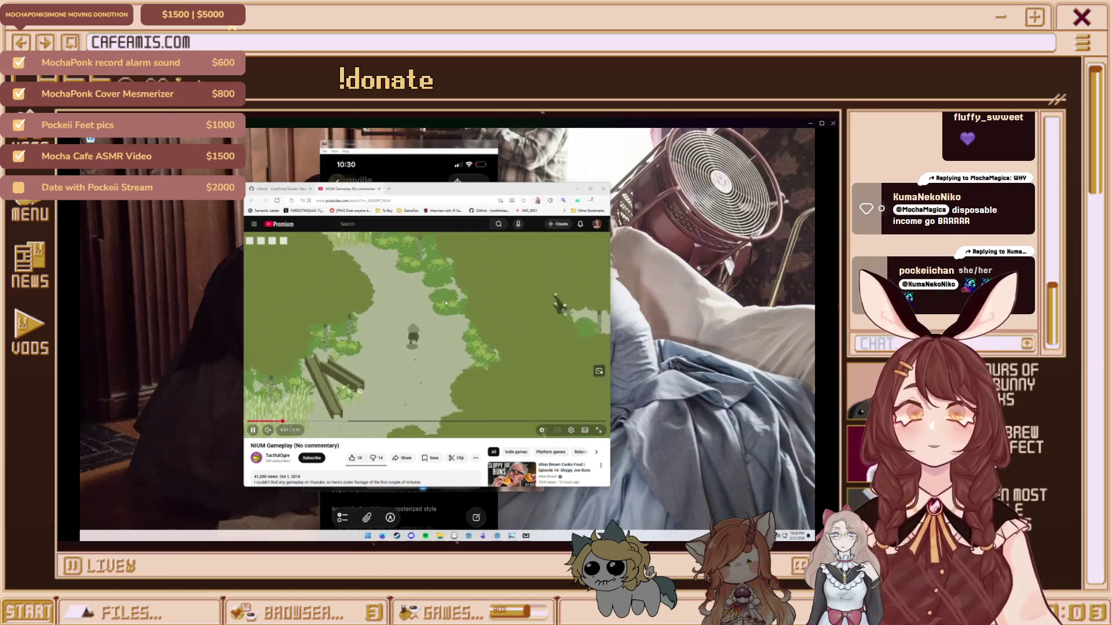
left_click(383, 349)
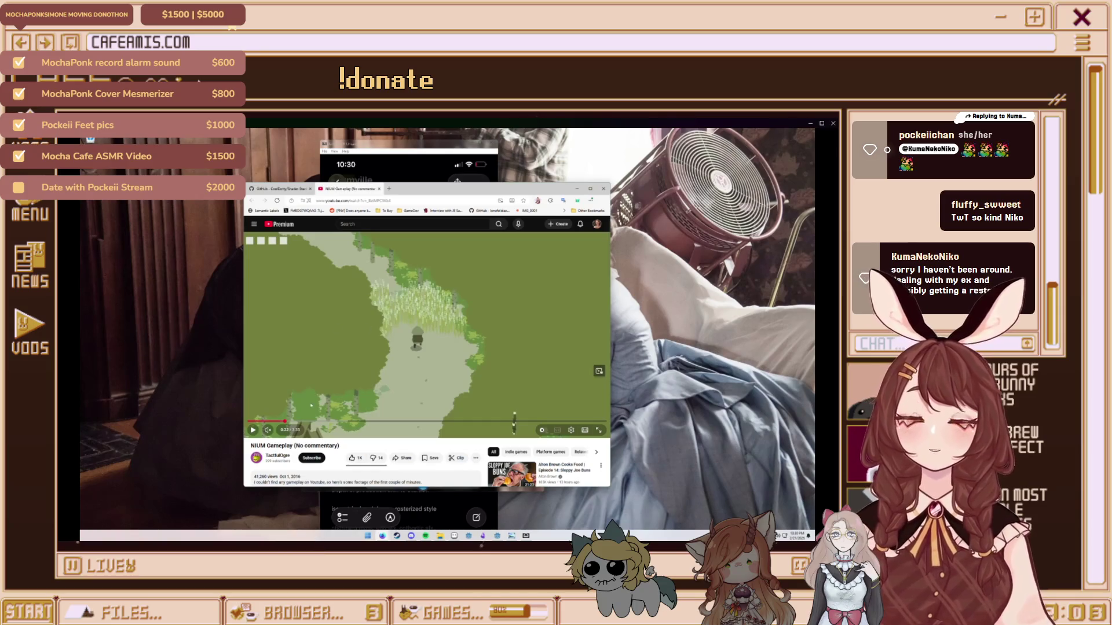
left_click(414, 346)
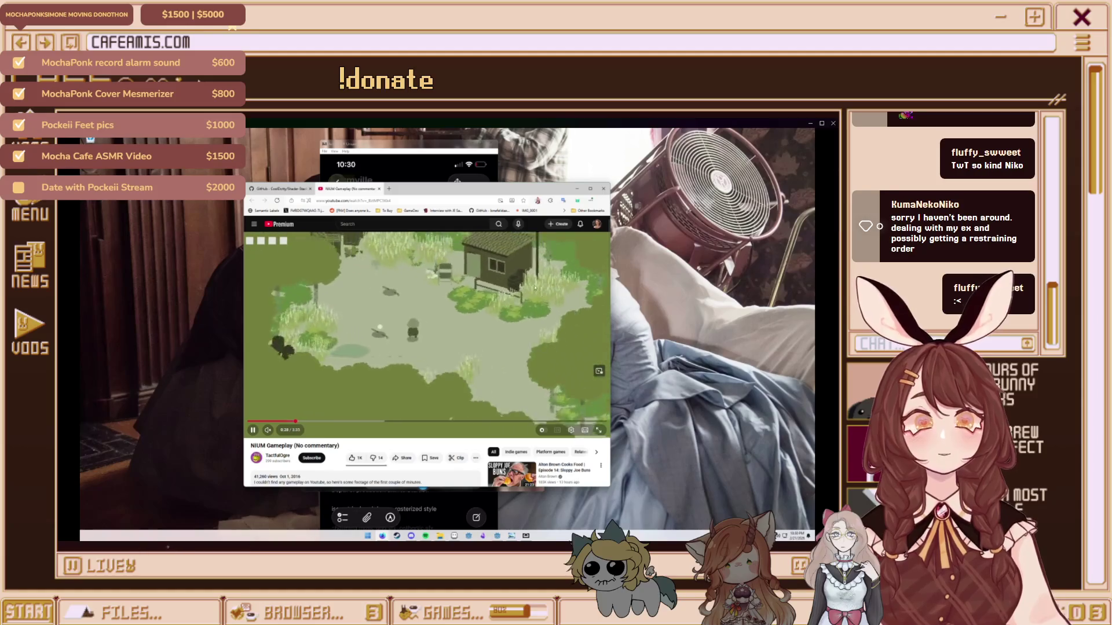
left_click(464, 405)
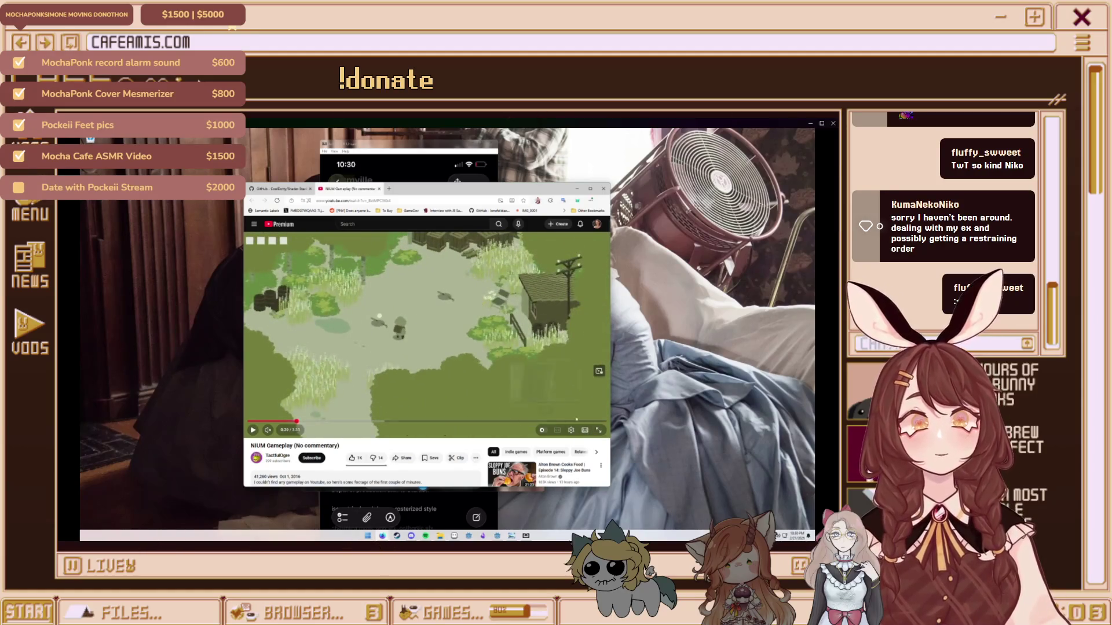
Set the NIUM video's playback speed to about 0.25x and resume playing it
left_click(570, 430)
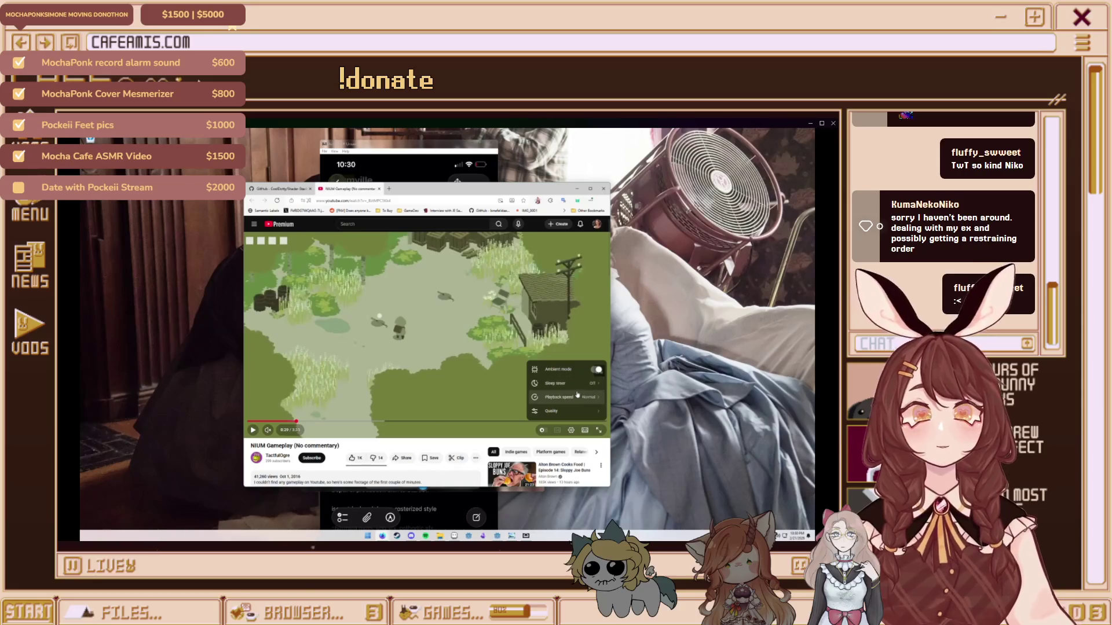
left_click(577, 396)
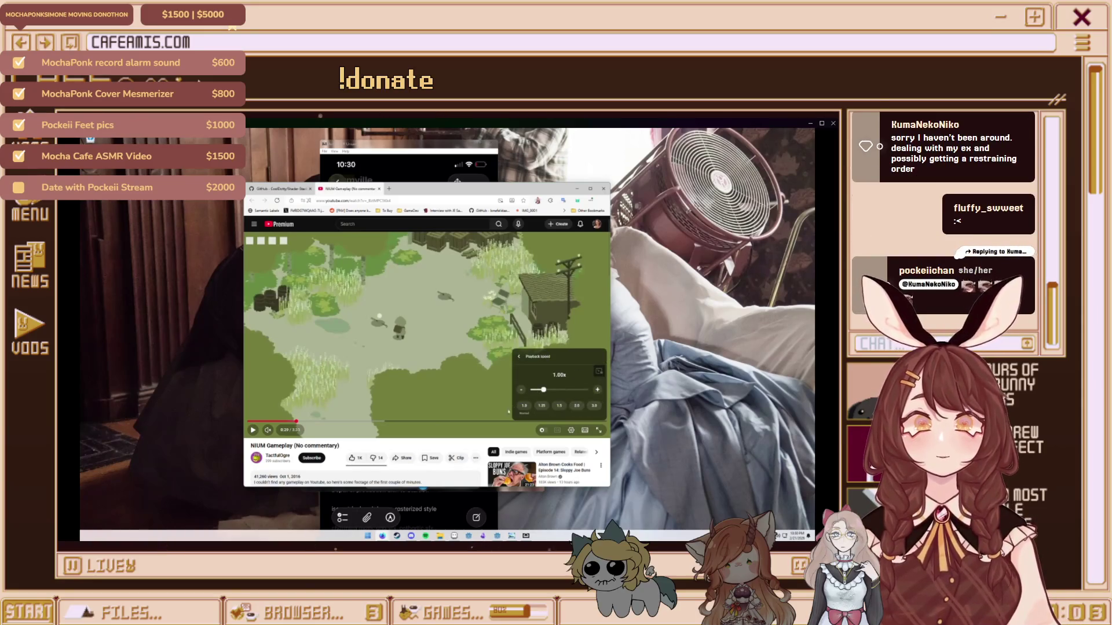
left_click_drag(543, 390, 534, 390)
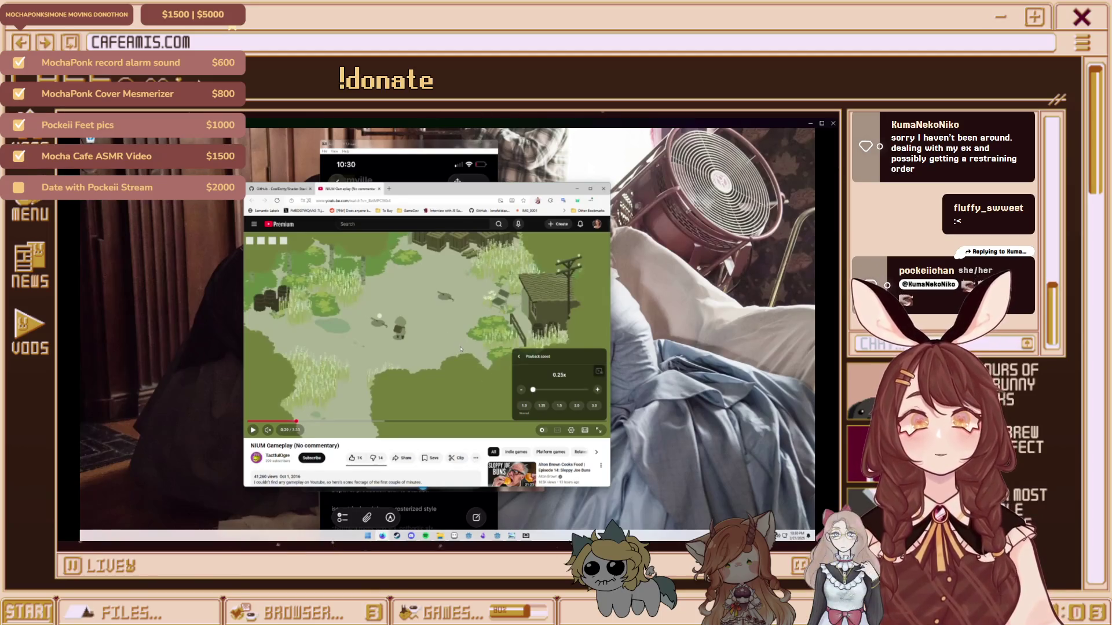
left_click(366, 440)
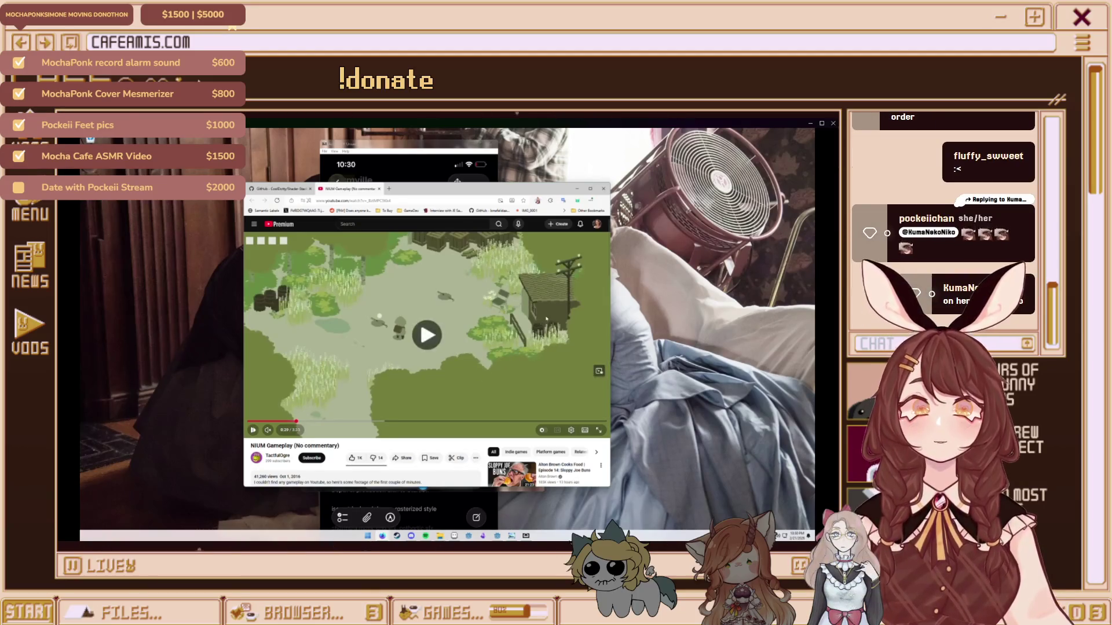
left_click(546, 318)
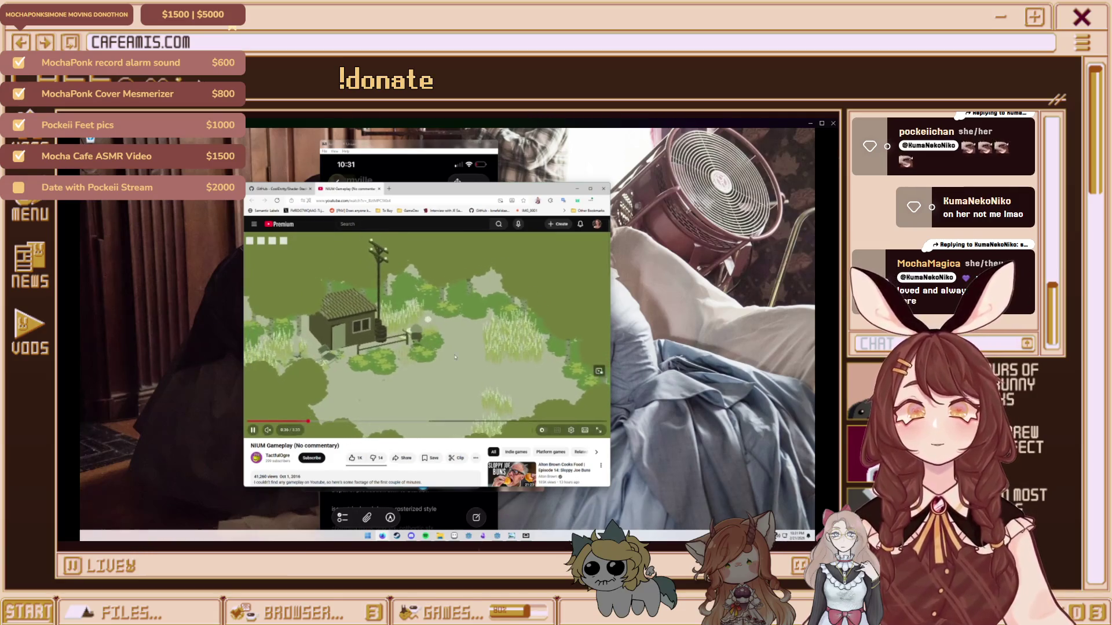
Pause the slowed video on the barn scene and switch to the Godot editor
left_click(536, 336)
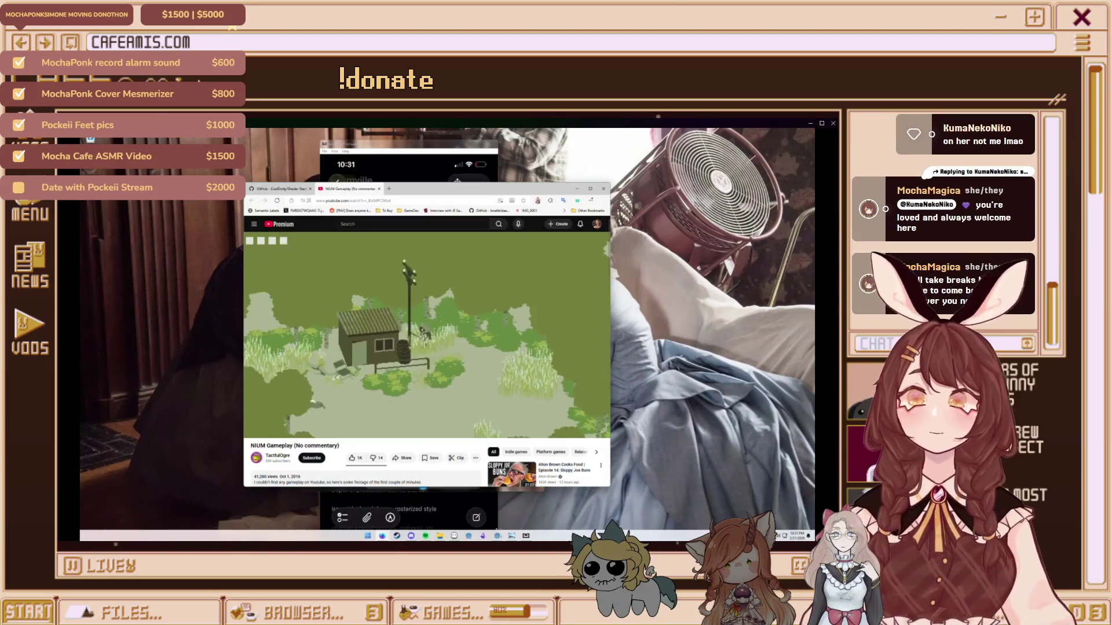
key("alt+Tab")
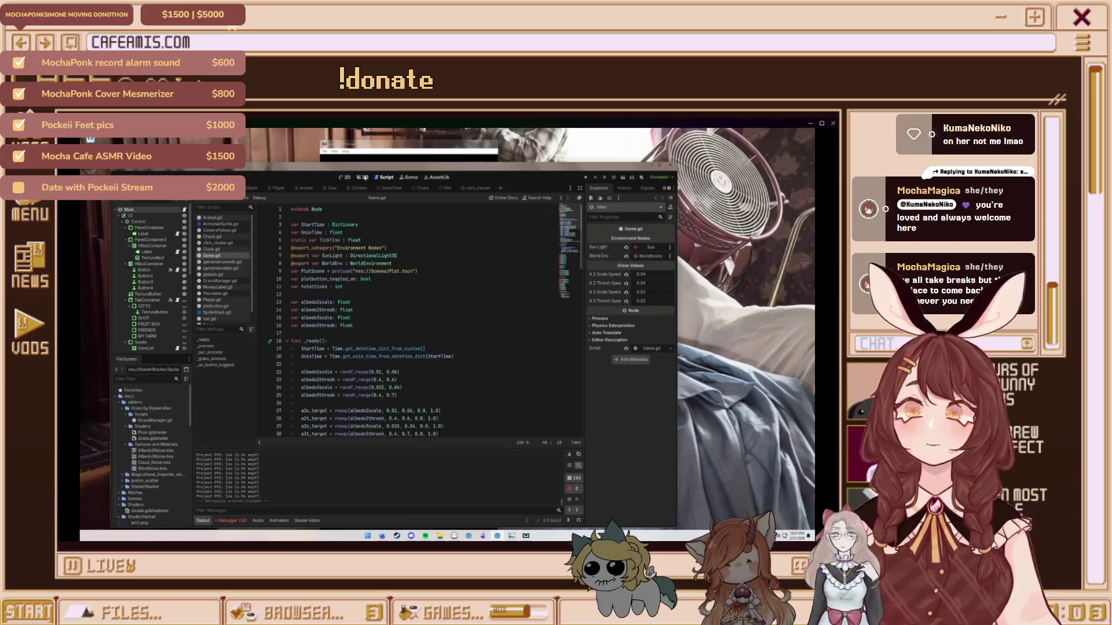
Show the farm scene in the 3D view, orbited down onto the barn, fence and cows
left_click(363, 177)
mouse_move(359, 331)
left_mouse_down()
mouse_move(370, 278)
mouse_move(406, 269)
mouse_move(431, 212)
left_mouse_up()
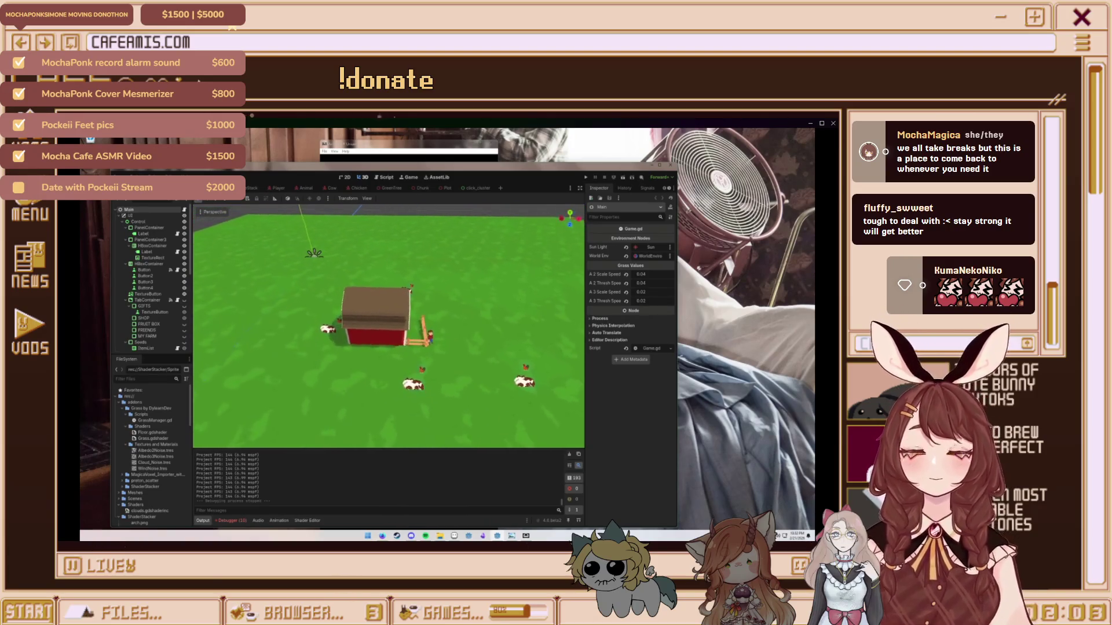
Switch the farm viewport to Orthogonal, back to Perspective, then to Orthogonal again
left_click(206, 212)
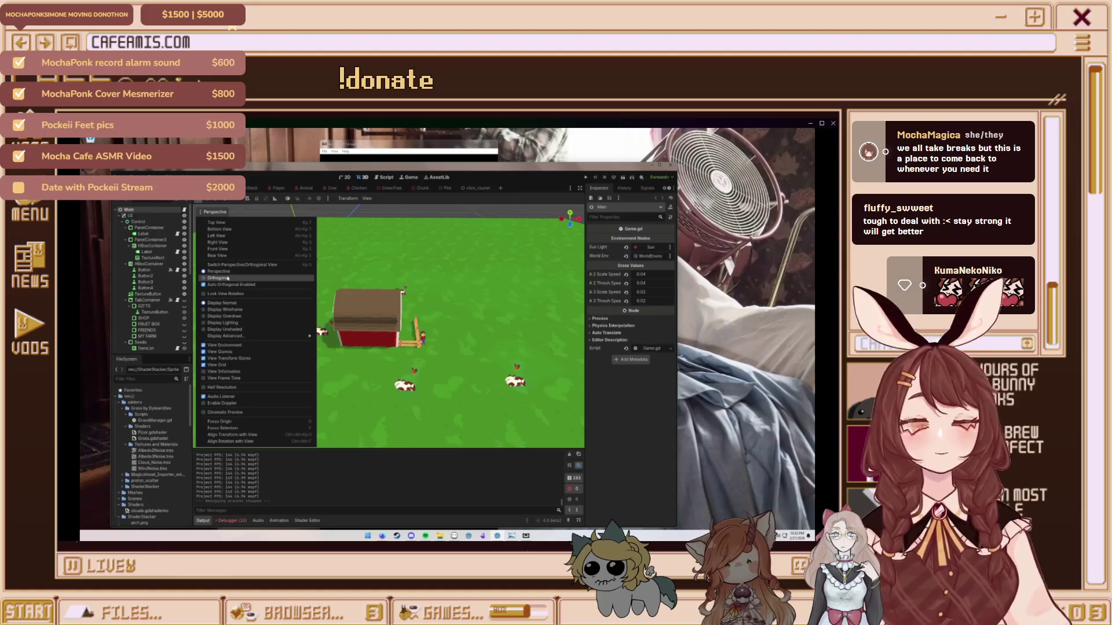
left_click(228, 278)
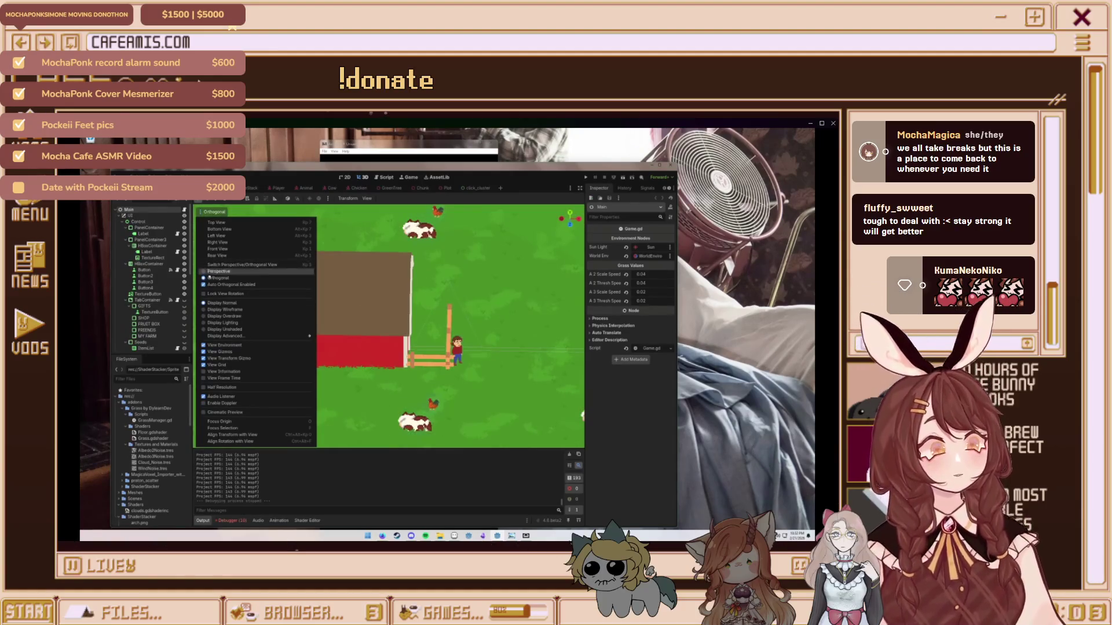
left_click(229, 216)
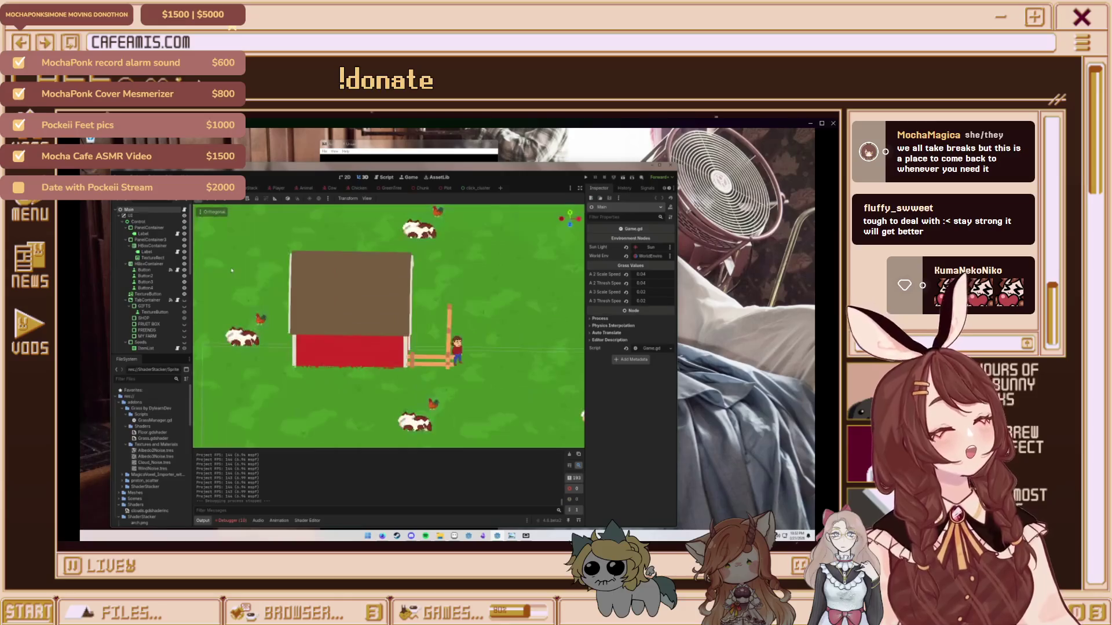
left_click(230, 215)
left_click(225, 266)
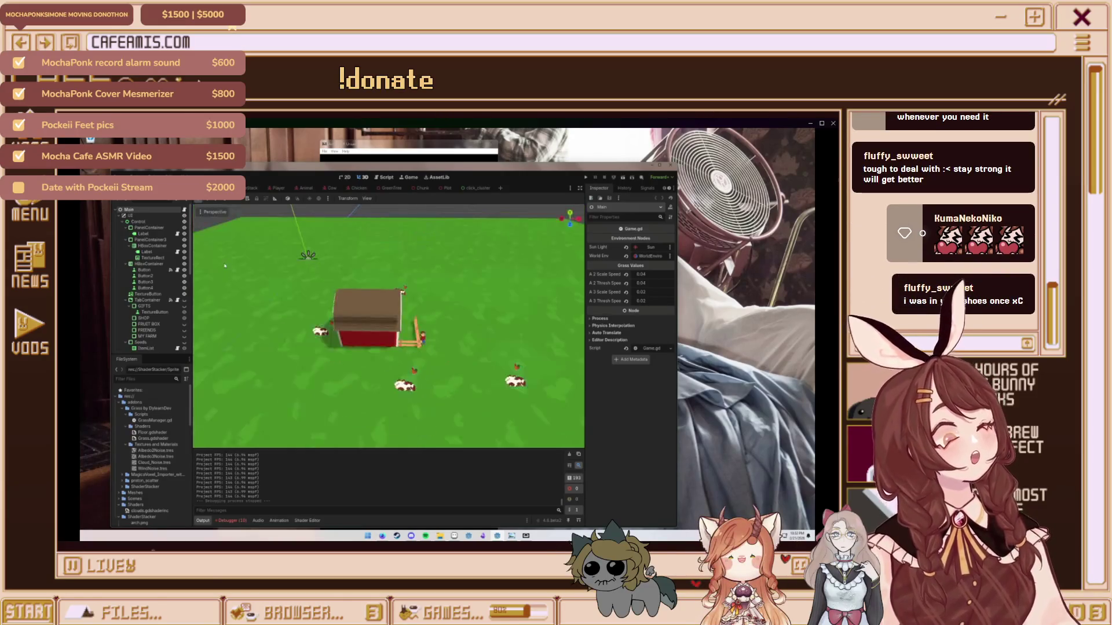
left_click(215, 212)
left_click(227, 279)
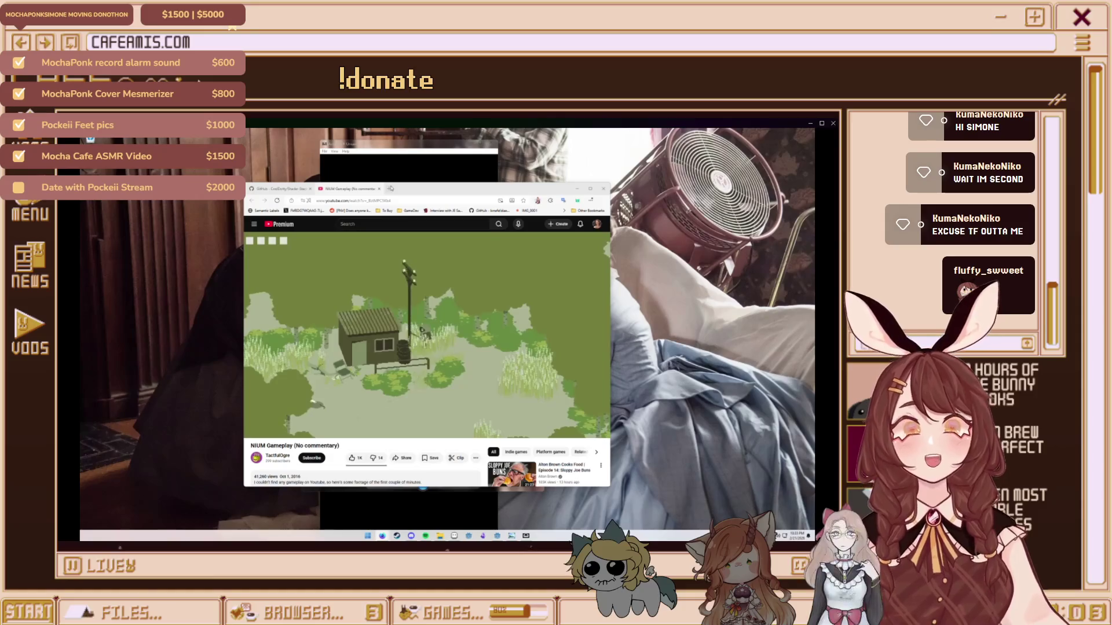
Open and discard a blank browser tab, then go to the Shader-Stacker GitHub tab
left_click(390, 189)
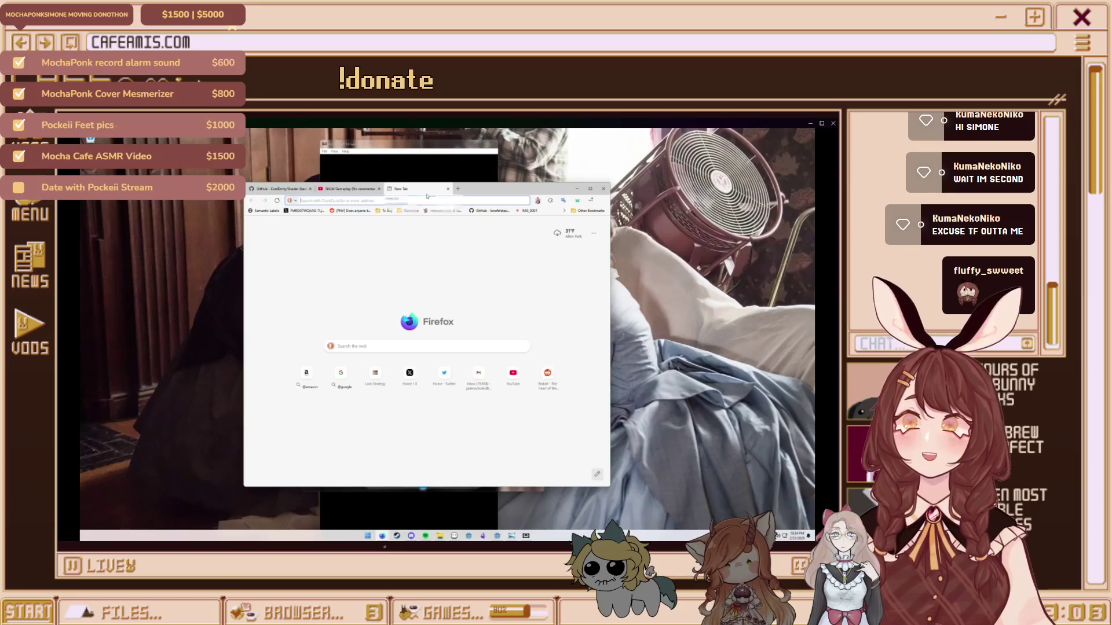
left_click(447, 189)
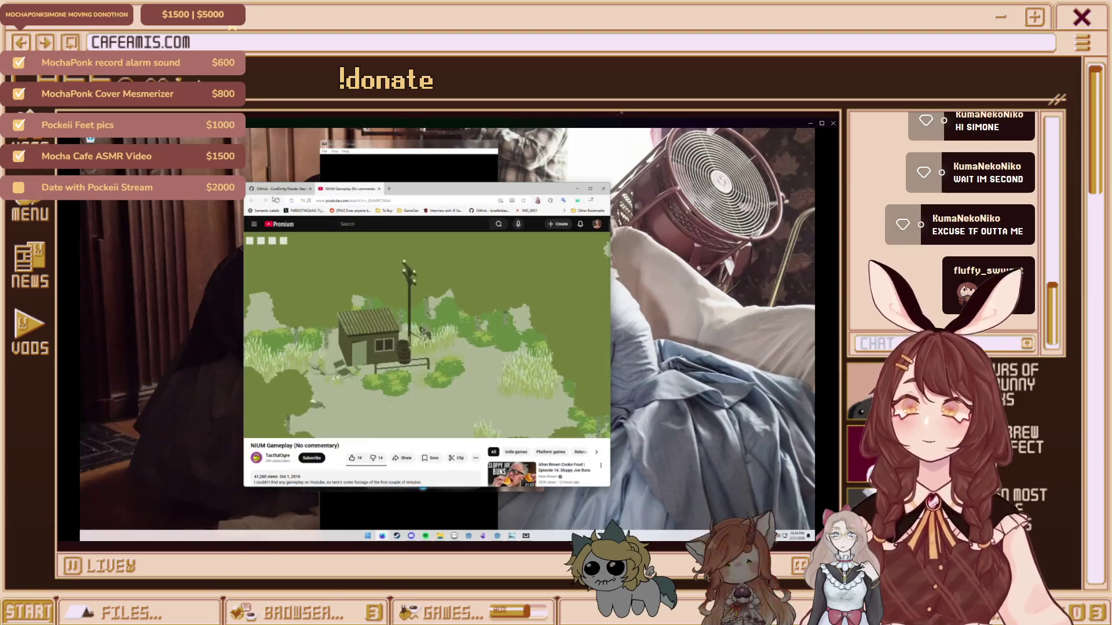
left_click(278, 189)
scroll(406, 346, "up", 2)
scroll(405, 348, "up", 15)
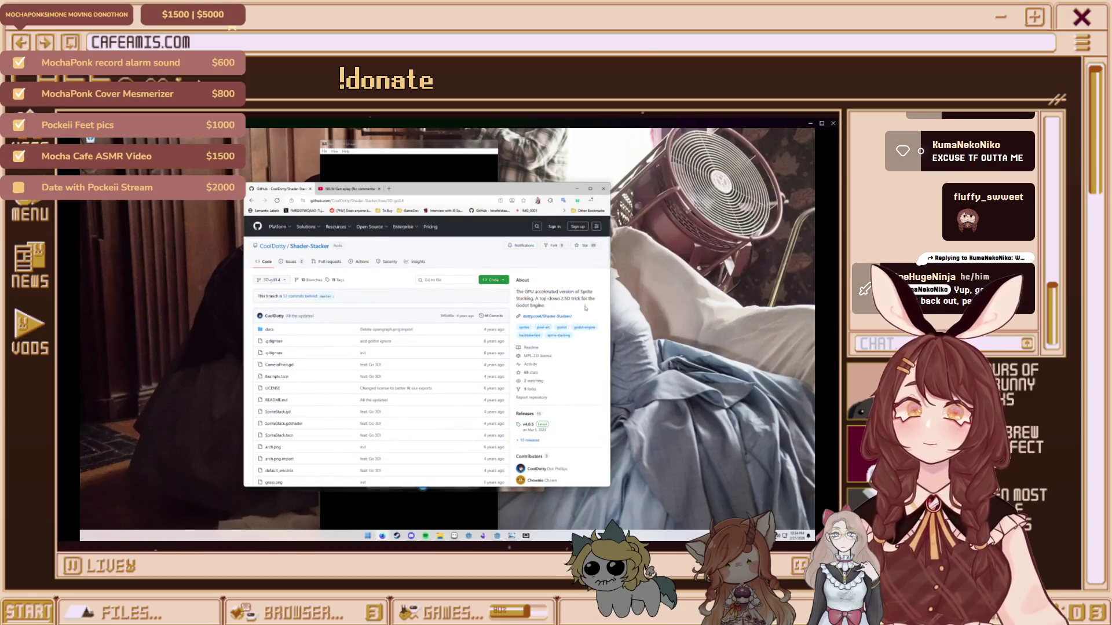
Autoscroll through the Shader-Stacker README to the footer and back up to the file list
scroll(585, 308, "down", 15)
scroll(549, 313, "up", 3)
middle_click(538, 369)
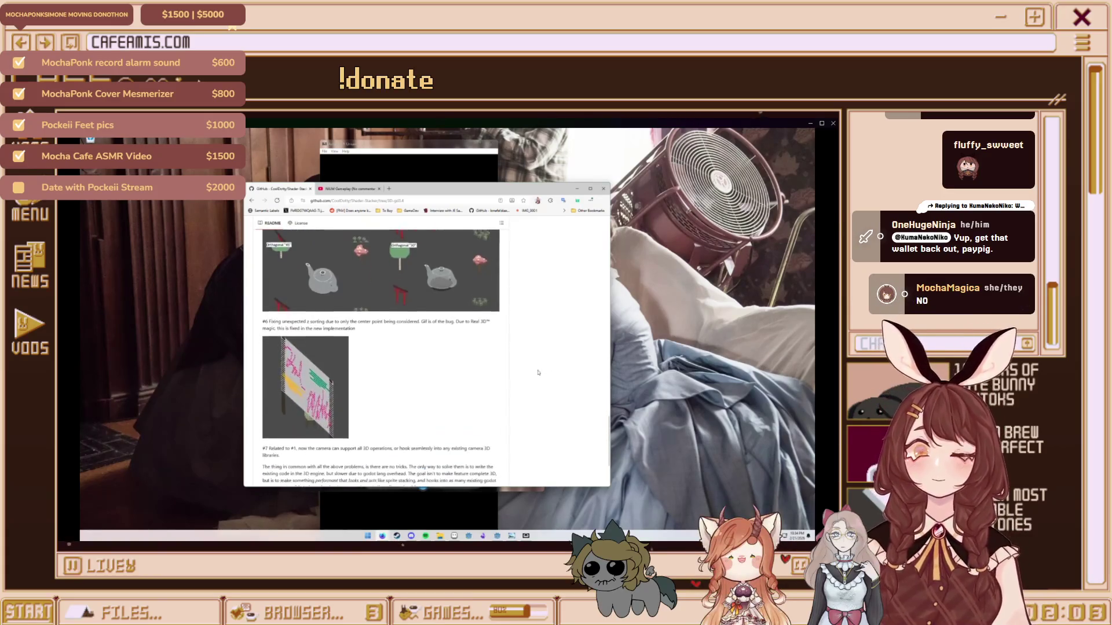
middle_click(522, 365)
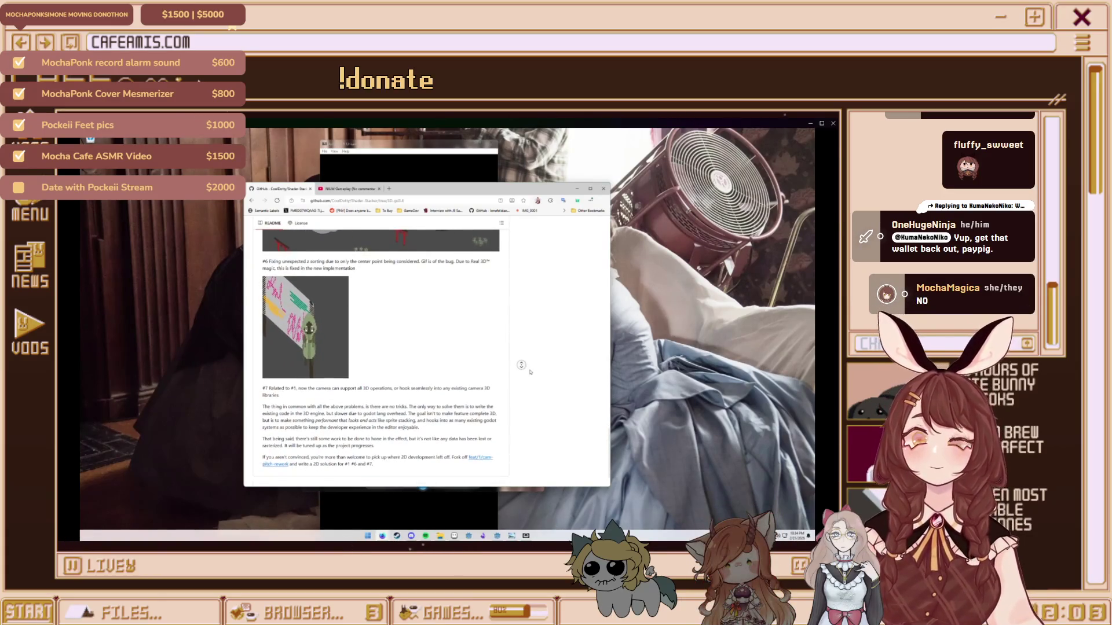
left_click(525, 378)
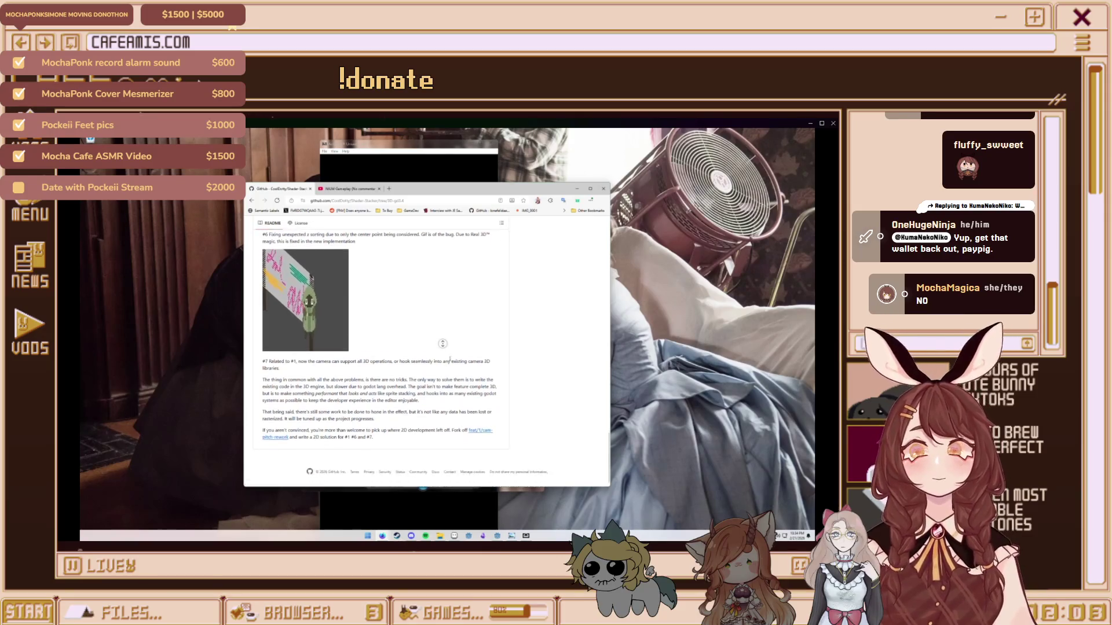
middle_click(523, 345)
middle_click(534, 368)
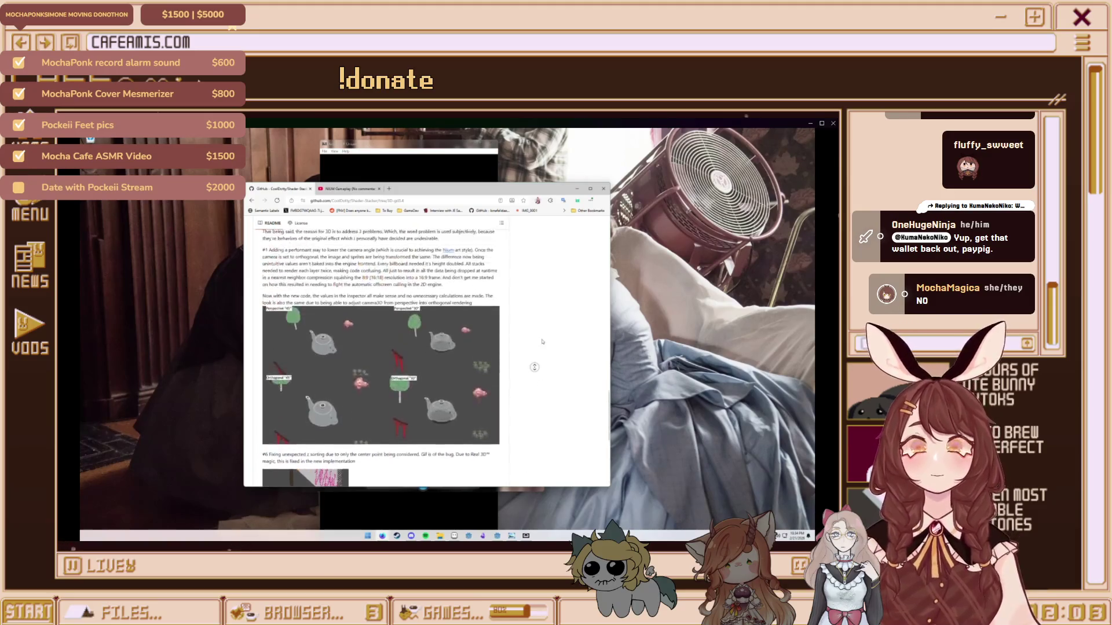
left_click(575, 378)
scroll(575, 378, "up", 5)
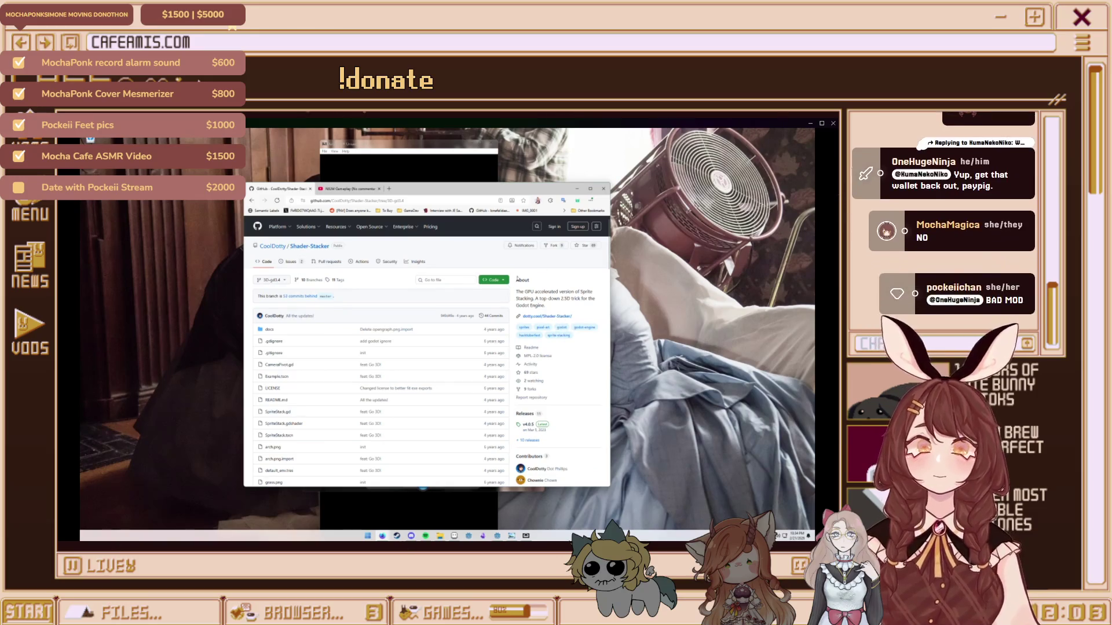
middle_click(542, 261)
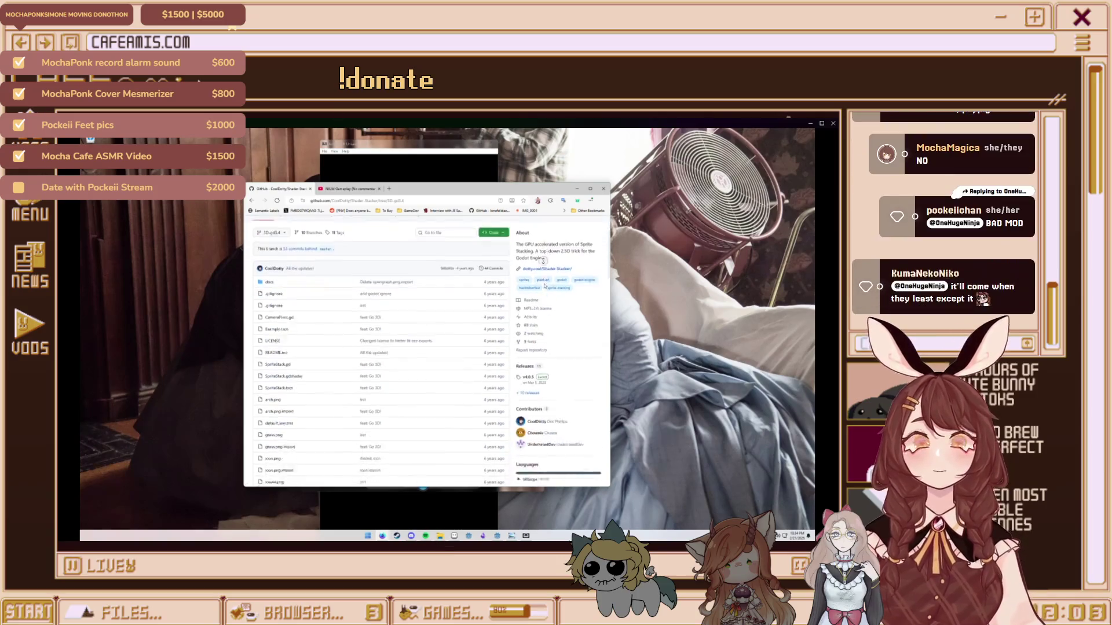
left_click(561, 270)
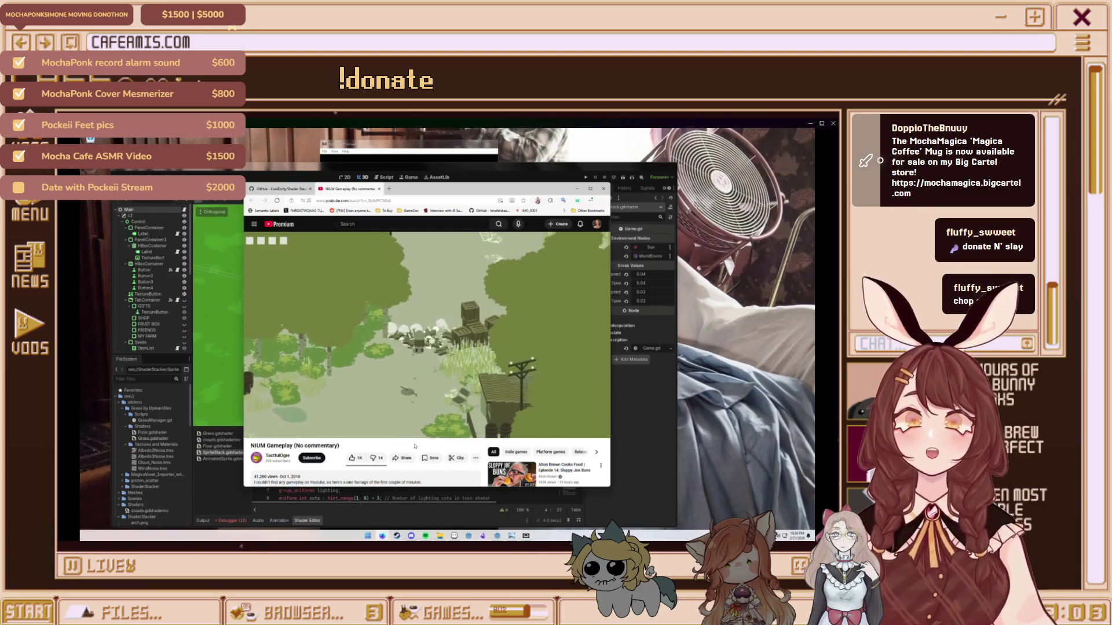
Close the video window, orbit to a top-down farm view, and cursor to the shader_type spatial line
key("alt+F4")
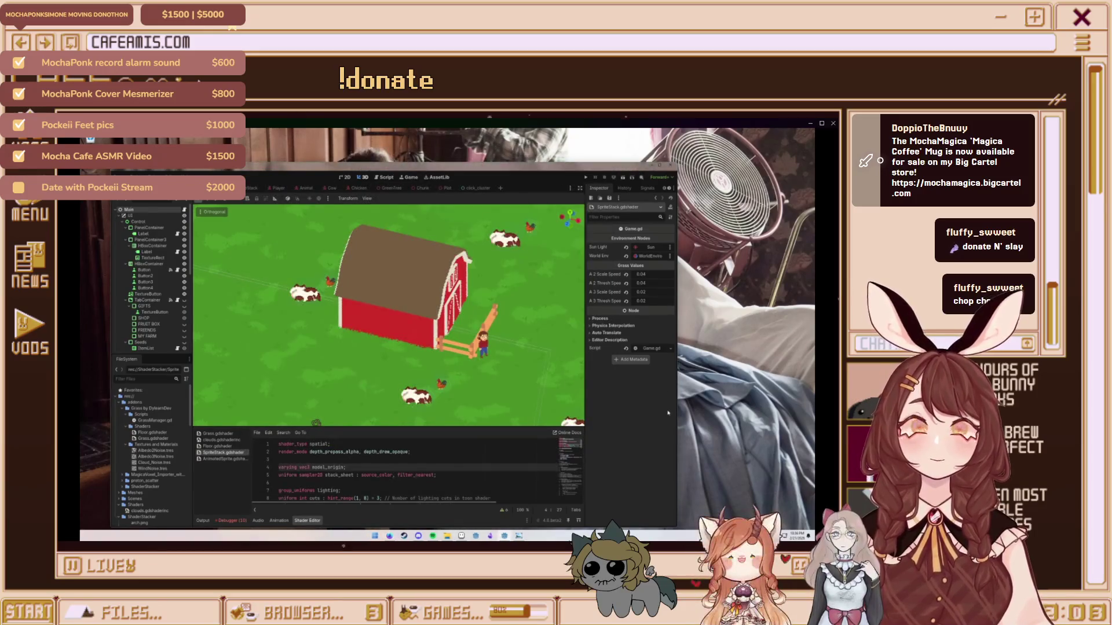
left_click_drag(490, 378, 513, 375)
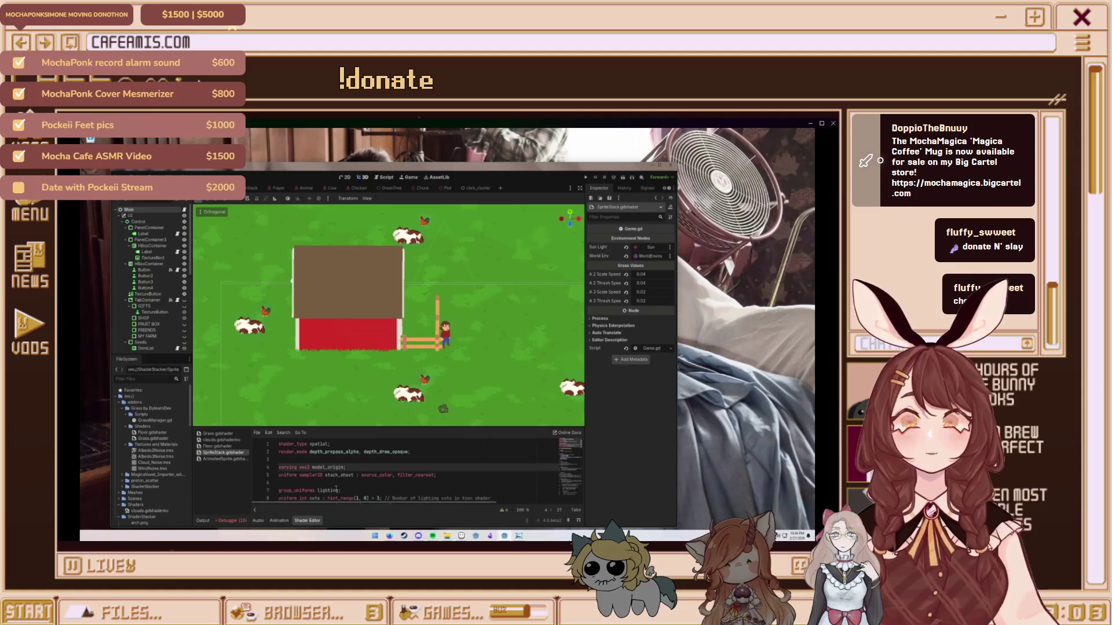
key("Up")
key("Up")
key("Up")
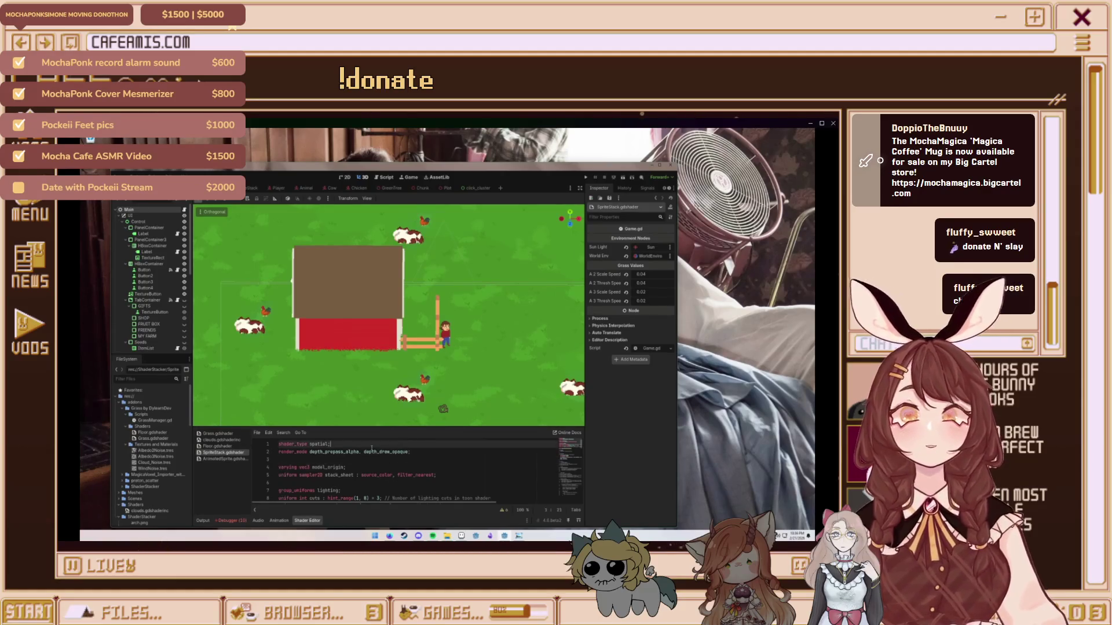
key("Down")
key("Down")
key("Up")
key("Up")
key("Down")
key("Down")
left_click(354, 445)
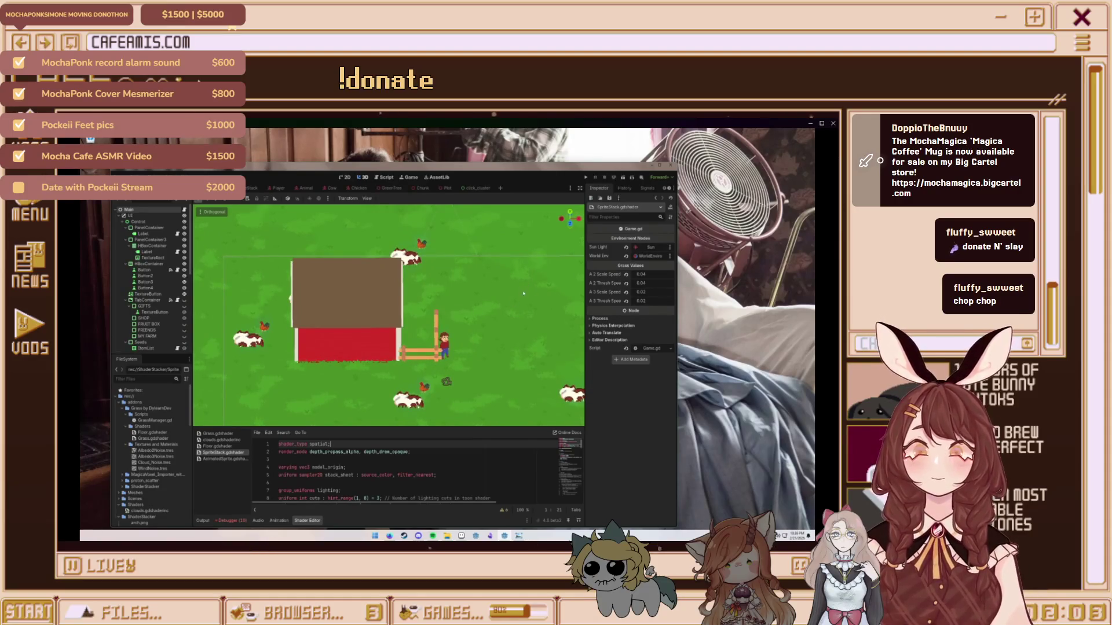
Inspect the Sun DirectionalLight3D's shadow and light settings, then move to the sprite editor
left_click(348, 278)
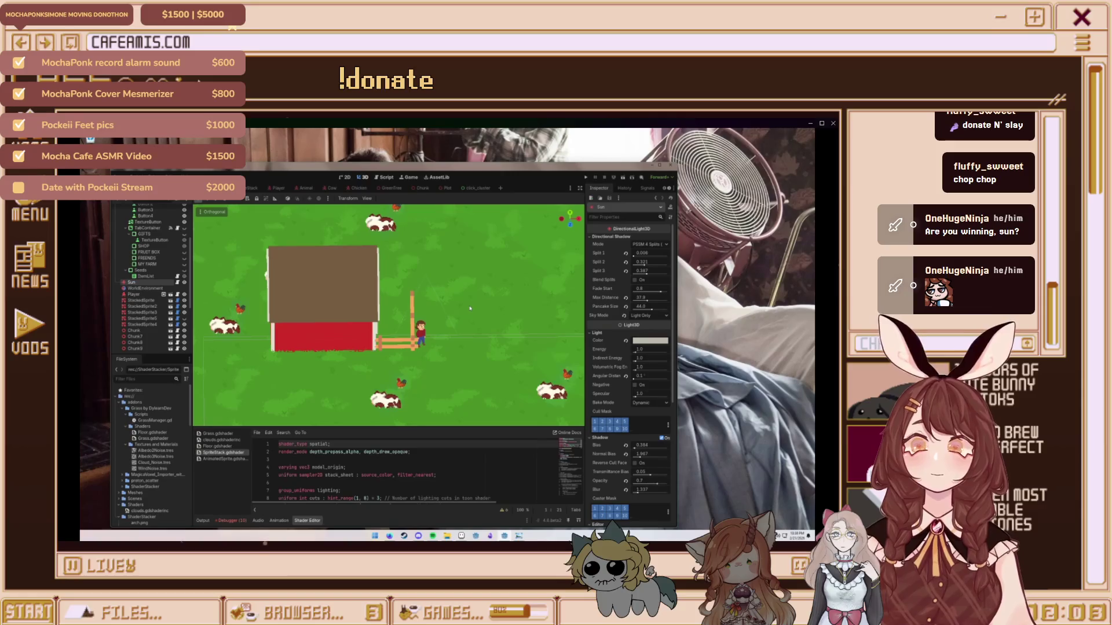
key("alt+Tab")
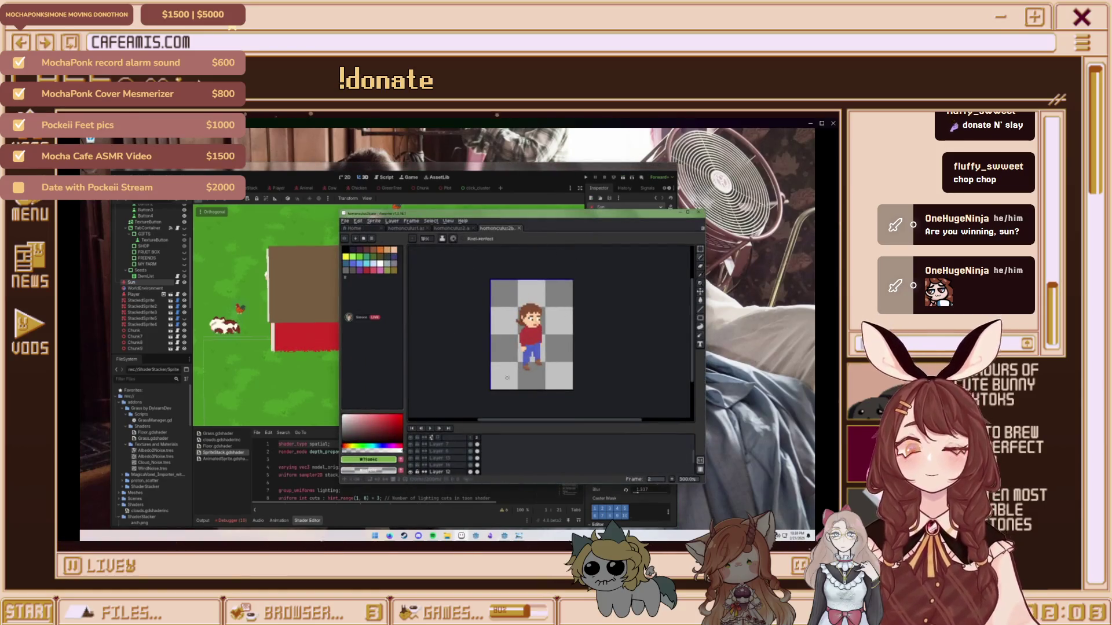
Select the Rectangular Marquee tool and open Cow01.aseprite from the HFW Sprites folder
left_click(701, 249)
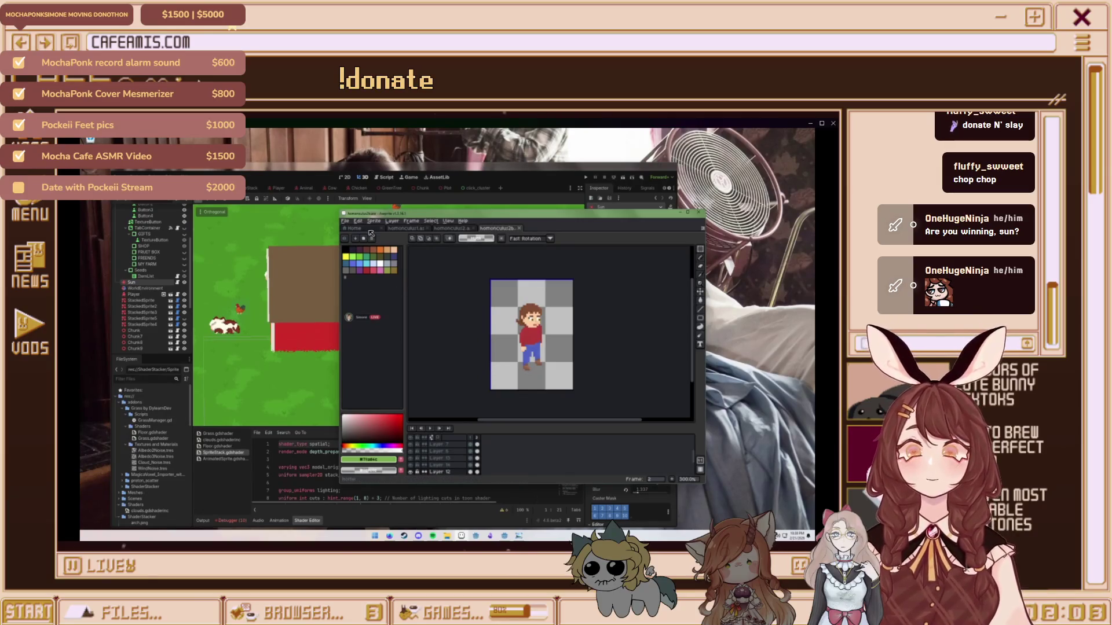
key("super+e")
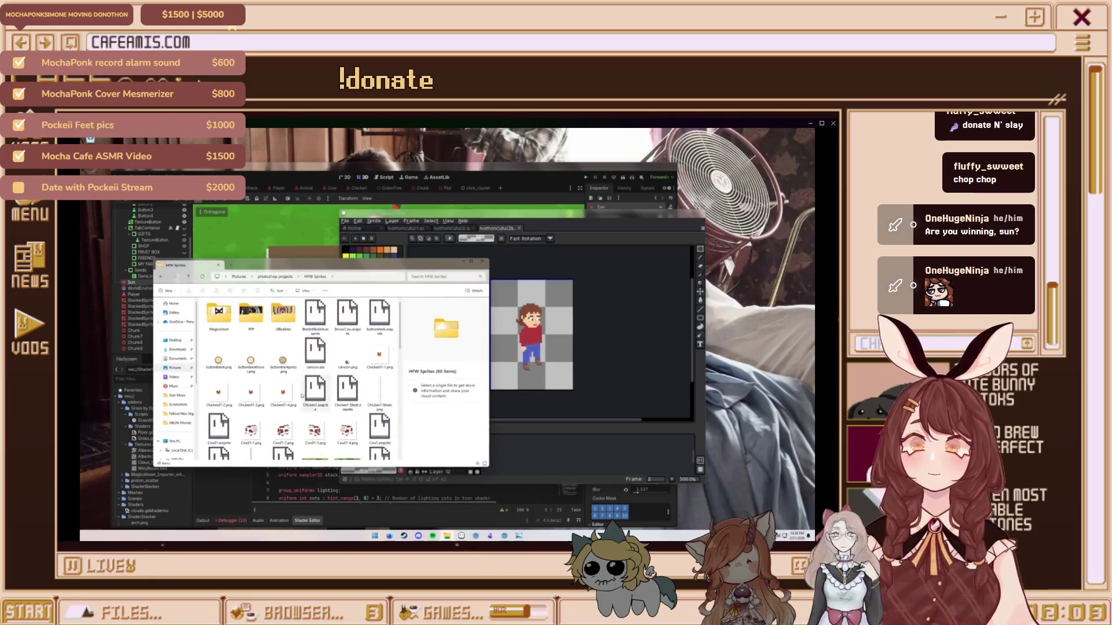
scroll(313, 406, "up", 2)
scroll(310, 408, "up", 5)
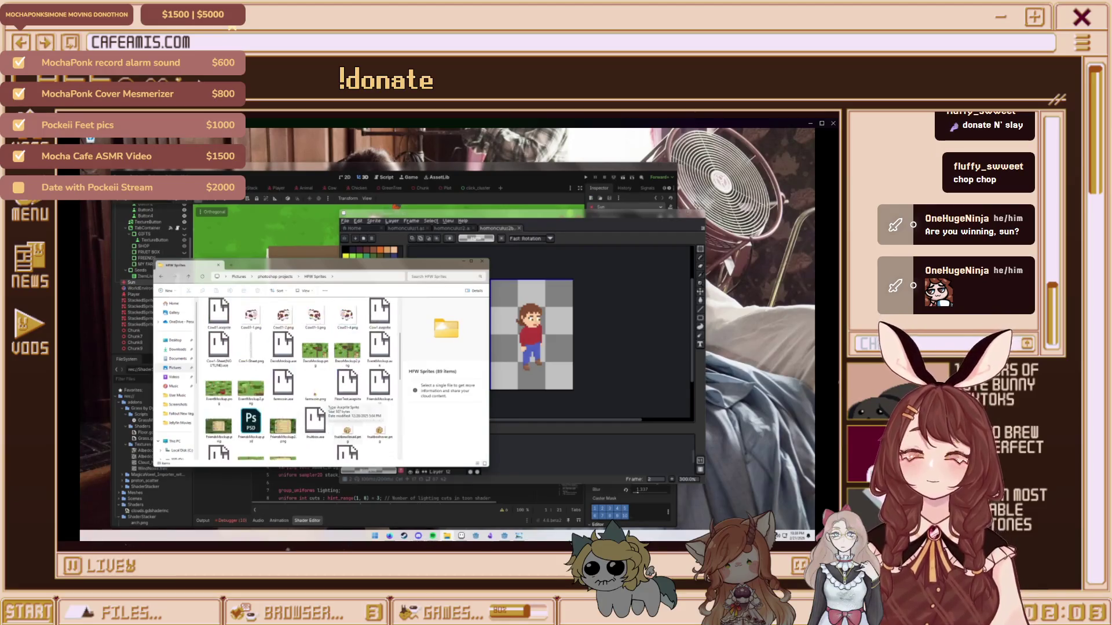
double_click(219, 427)
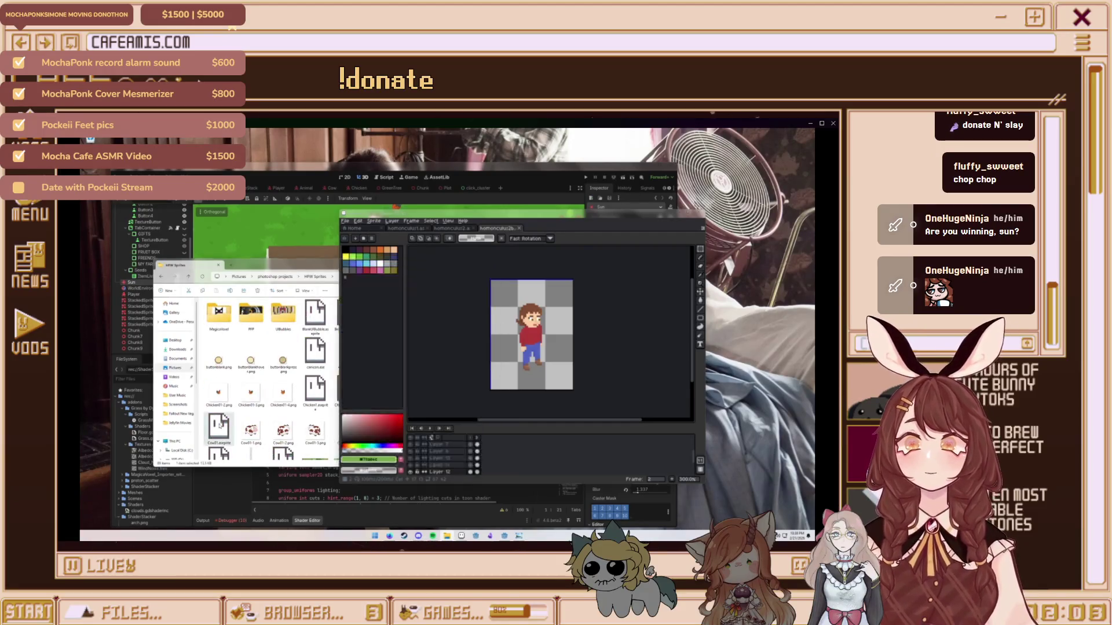
scroll(570, 360, "up", 2)
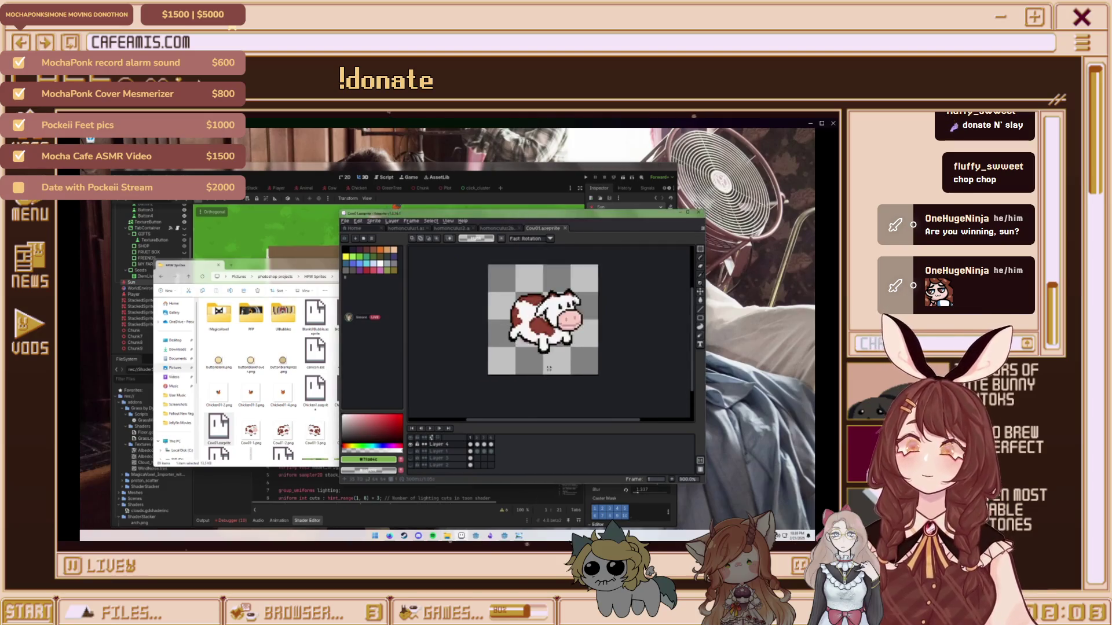
Toggle the layer eye icons to compare the cow and pig sprite variants
scroll(547, 352, "up", 2)
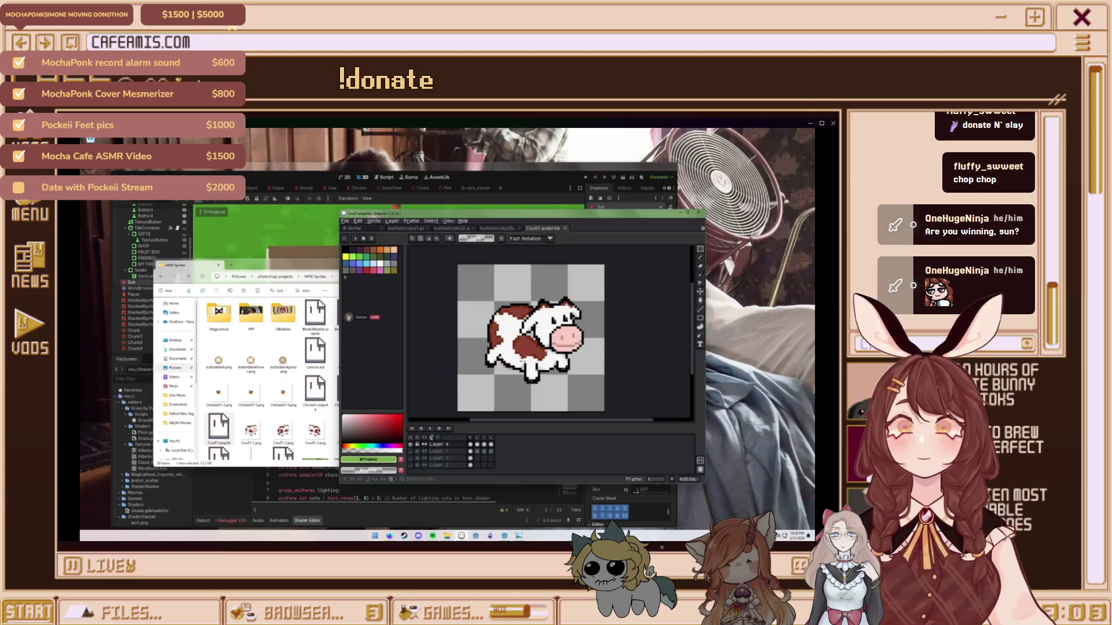
scroll(528, 353, "up", 1)
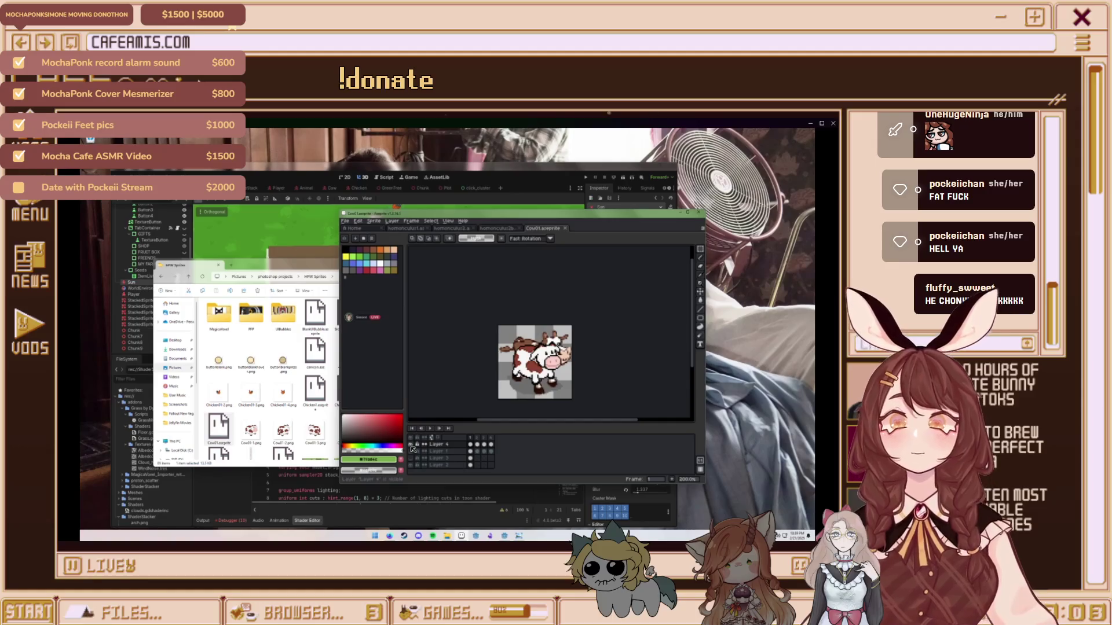
left_click(411, 444)
left_click(412, 463)
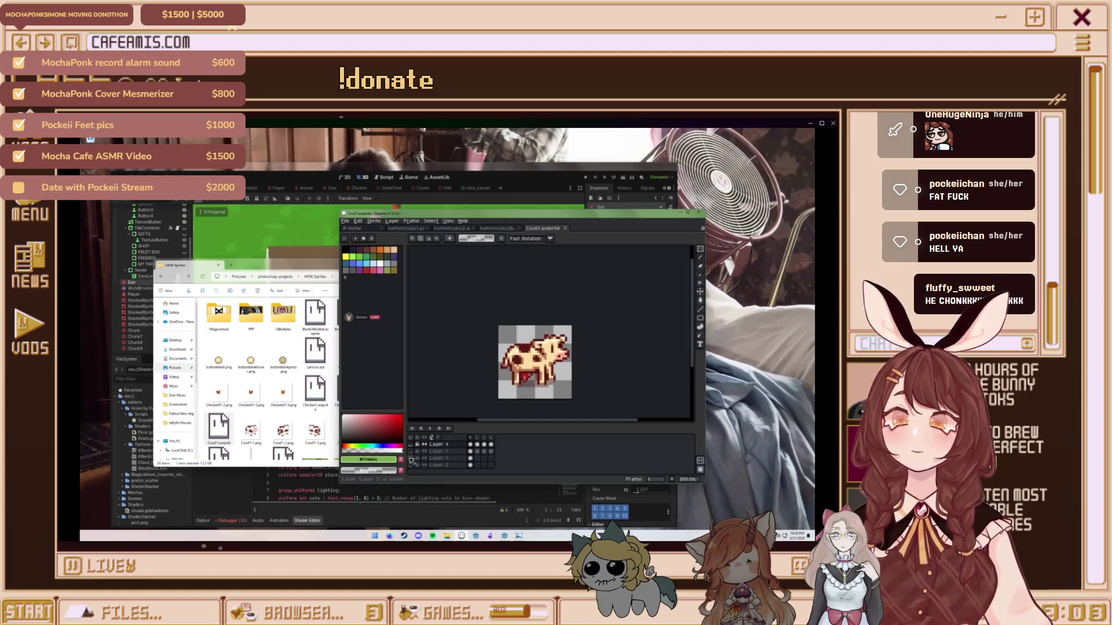
left_click(412, 466)
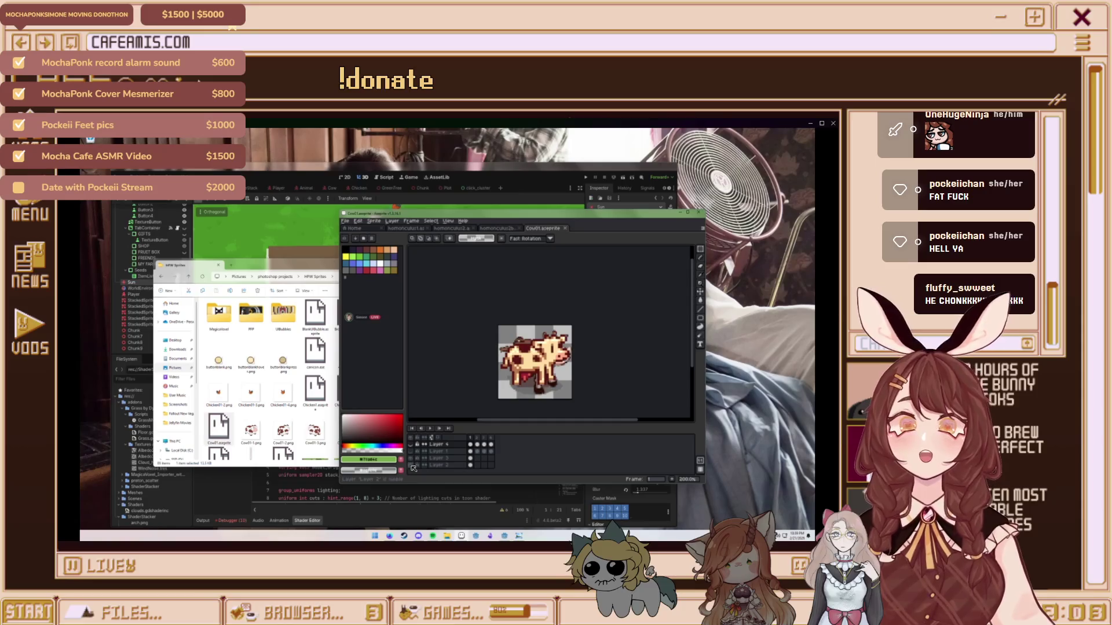
left_click(413, 464)
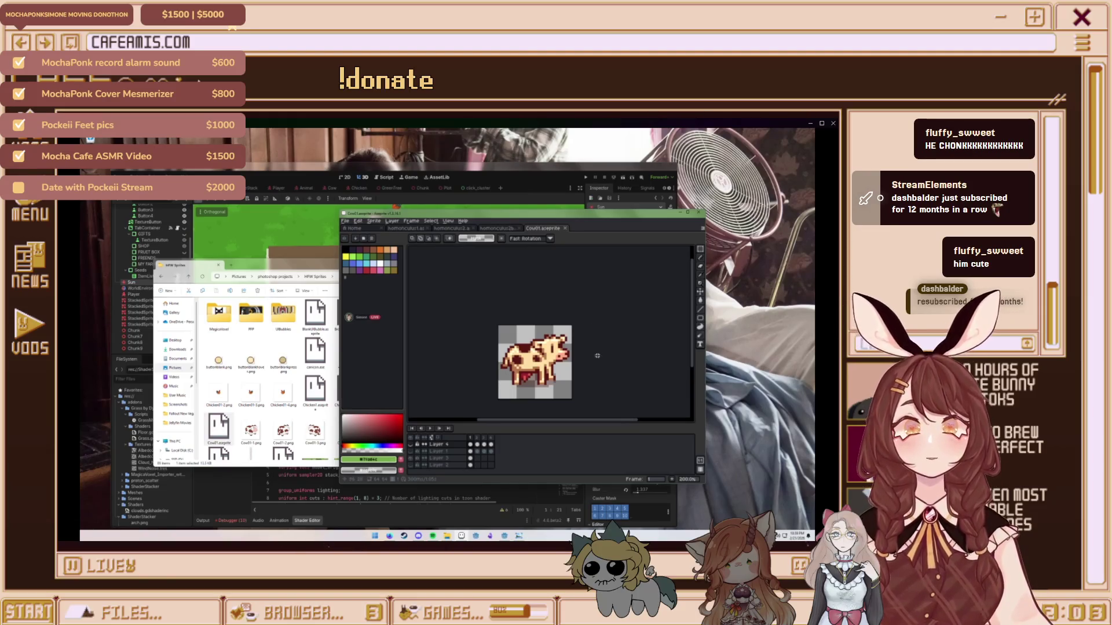
Zoom and pan around the enlarged cow, then hide Layer 3 to leave the canvas empty
left_click_drag(593, 348, 596, 328)
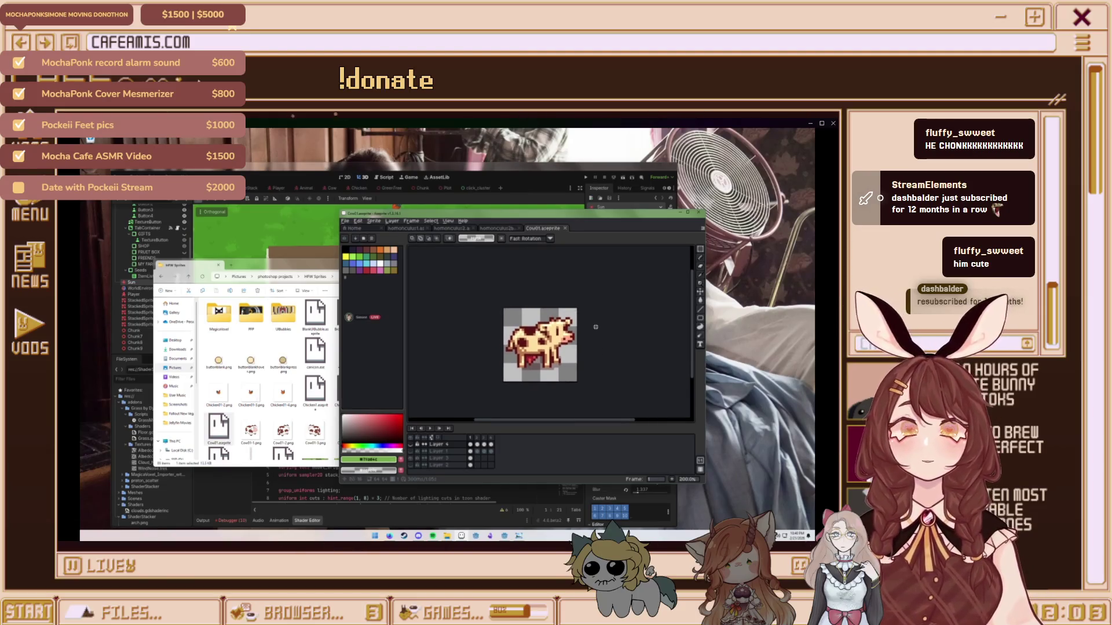
scroll(585, 337, "up", 1)
mouse_move(585, 337)
left_mouse_down()
mouse_move(593, 325)
mouse_move(575, 351)
left_mouse_up()
scroll(584, 335, "down", 1)
scroll(574, 351, "up", 1)
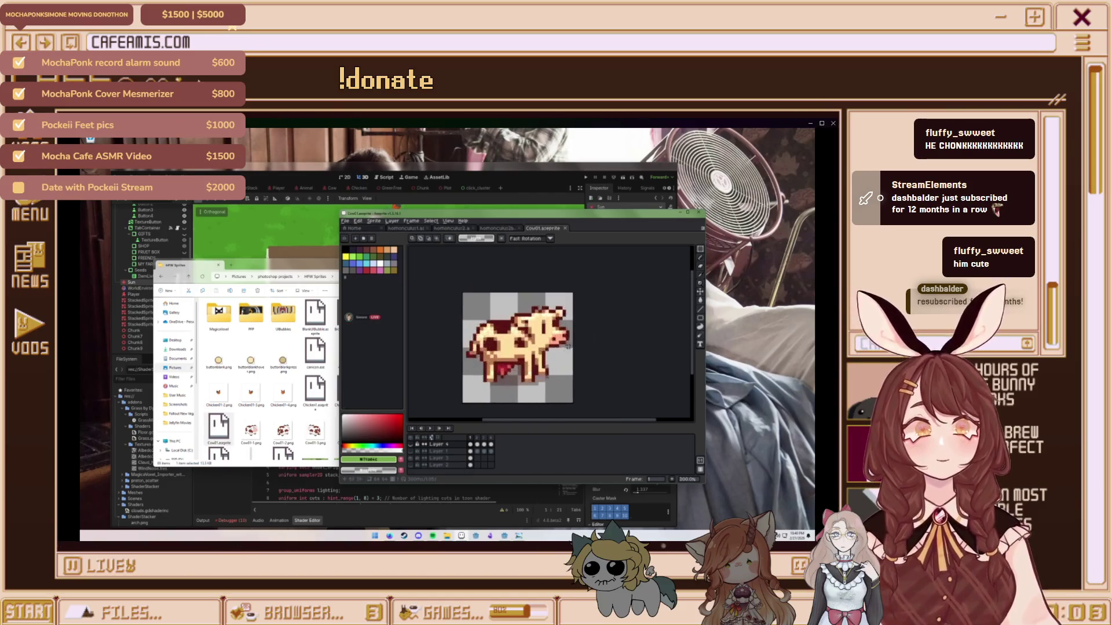
scroll(576, 348, "up", 1)
left_click_drag(610, 307, 611, 313)
scroll(611, 313, "down", 1)
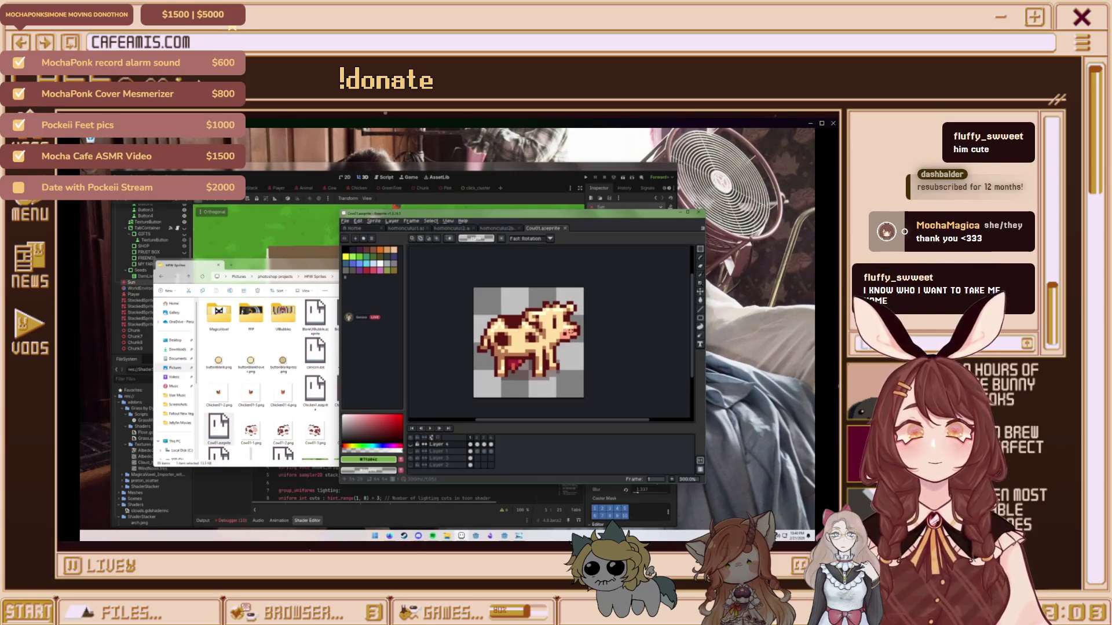
mouse_move(594, 366)
left_mouse_down()
mouse_move(622, 364)
mouse_move(584, 364)
left_mouse_up()
scroll(605, 364, "up", 1)
scroll(566, 360, "down", 1)
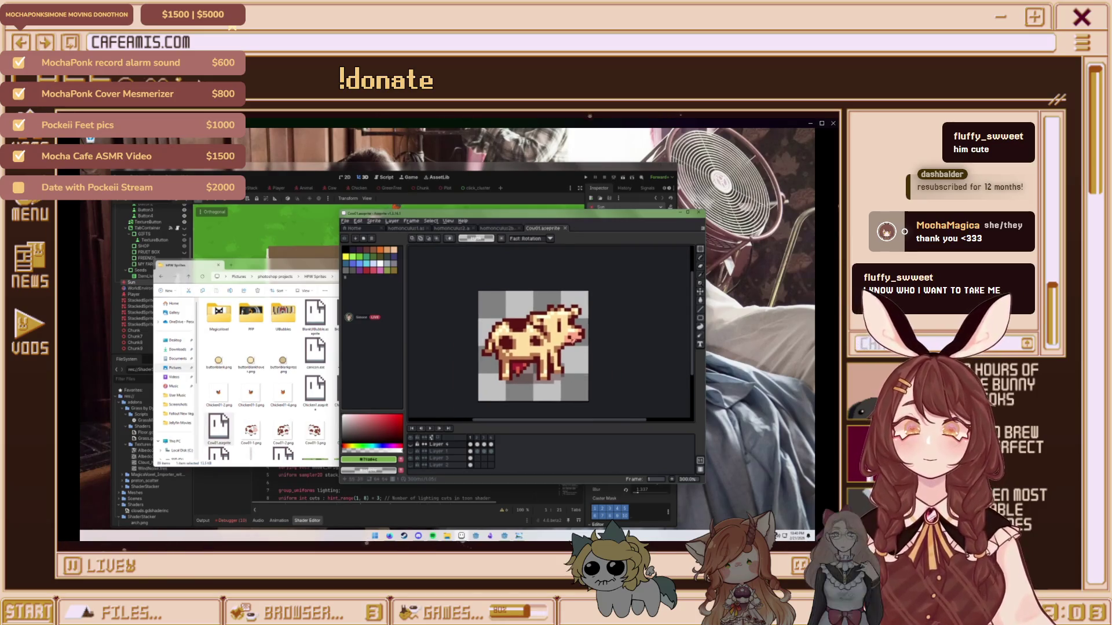
mouse_move(562, 352)
left_mouse_down()
mouse_move(586, 341)
mouse_move(577, 343)
left_mouse_up()
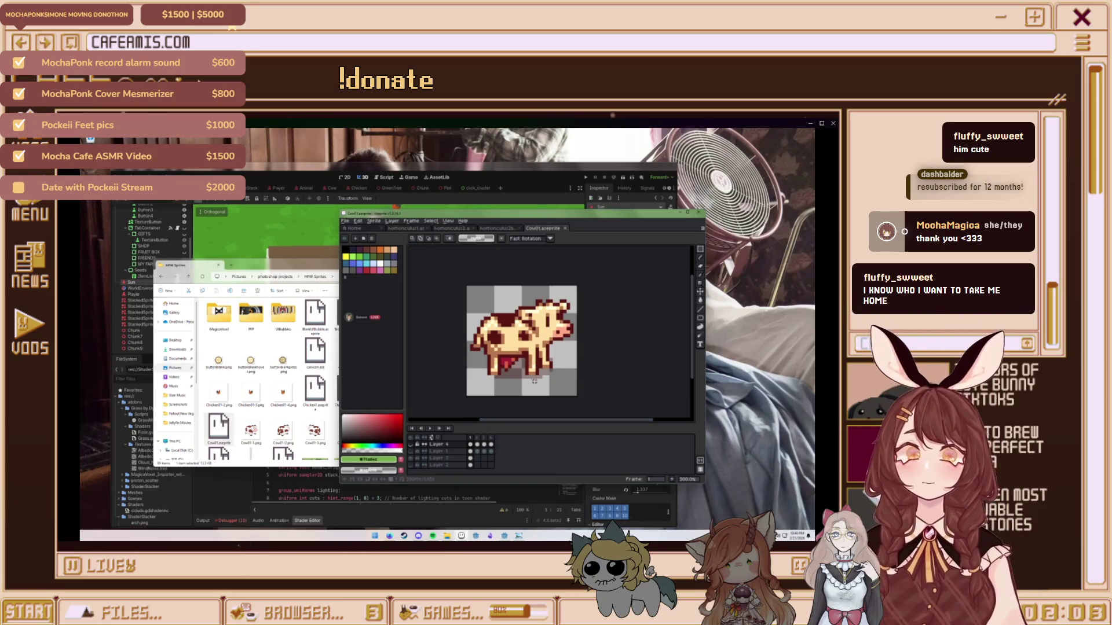
left_click_drag(536, 374, 543, 376)
scroll(544, 376, "down", 1)
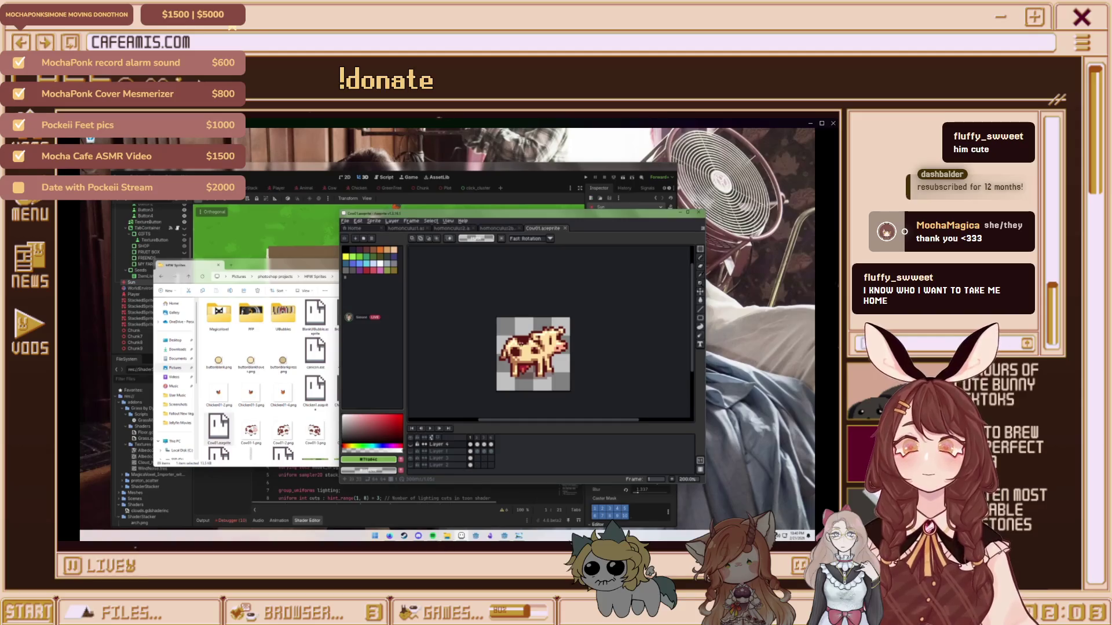
scroll(461, 349, "up", 1)
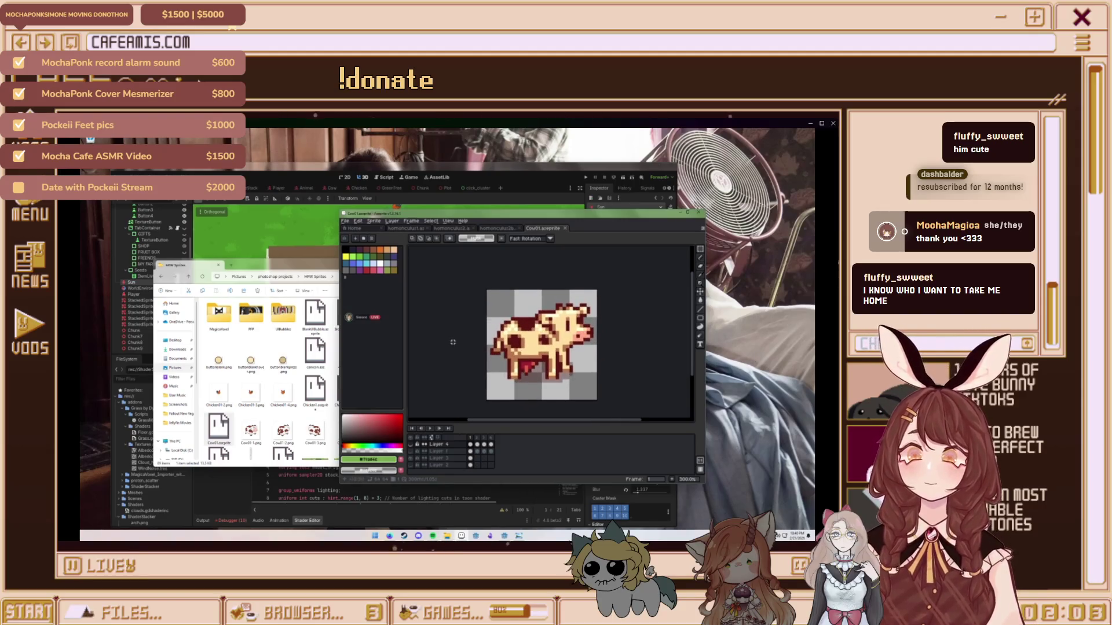
scroll(520, 335, "up", 2)
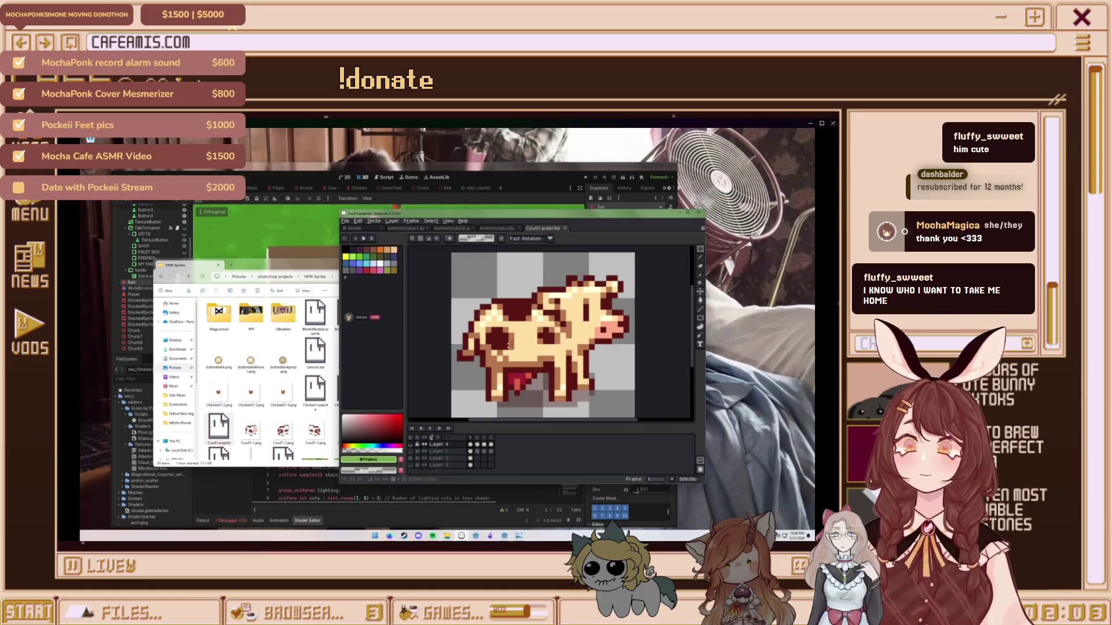
scroll(576, 320, "down", 1)
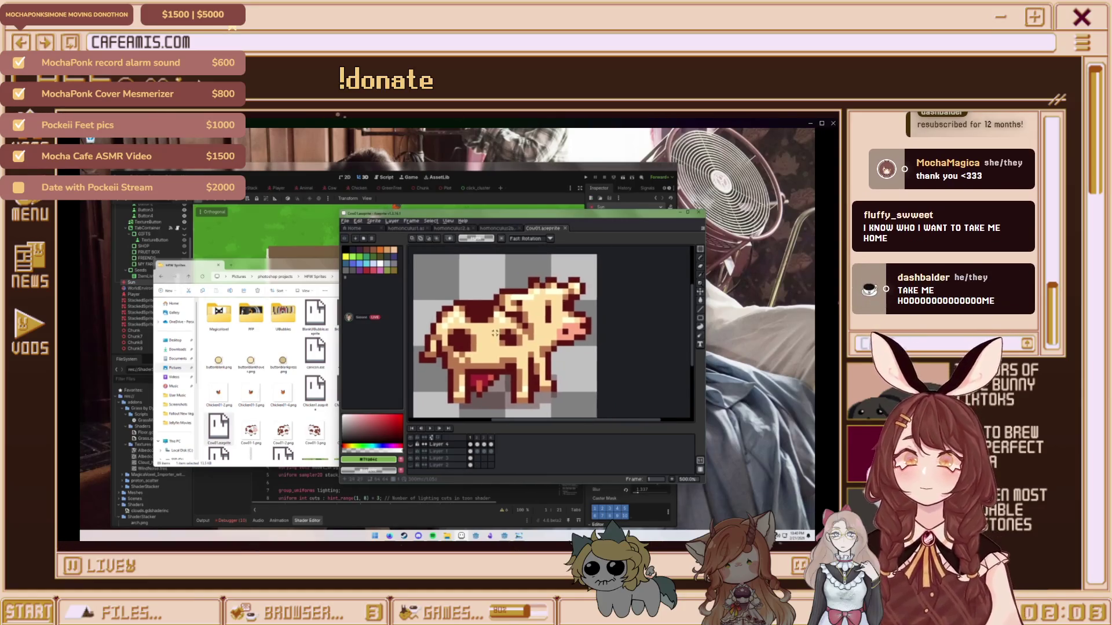
left_click(411, 458)
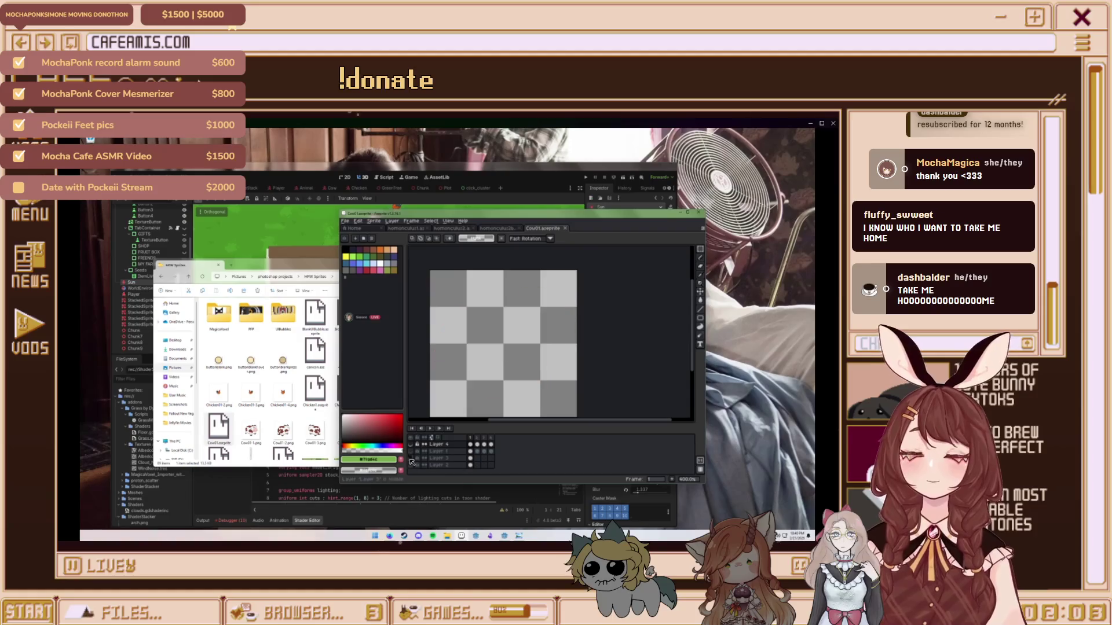
Unhide Layer 3 to restore the white-and-brown cow, then open Cow01-1.png from File Explorer
left_click(410, 458)
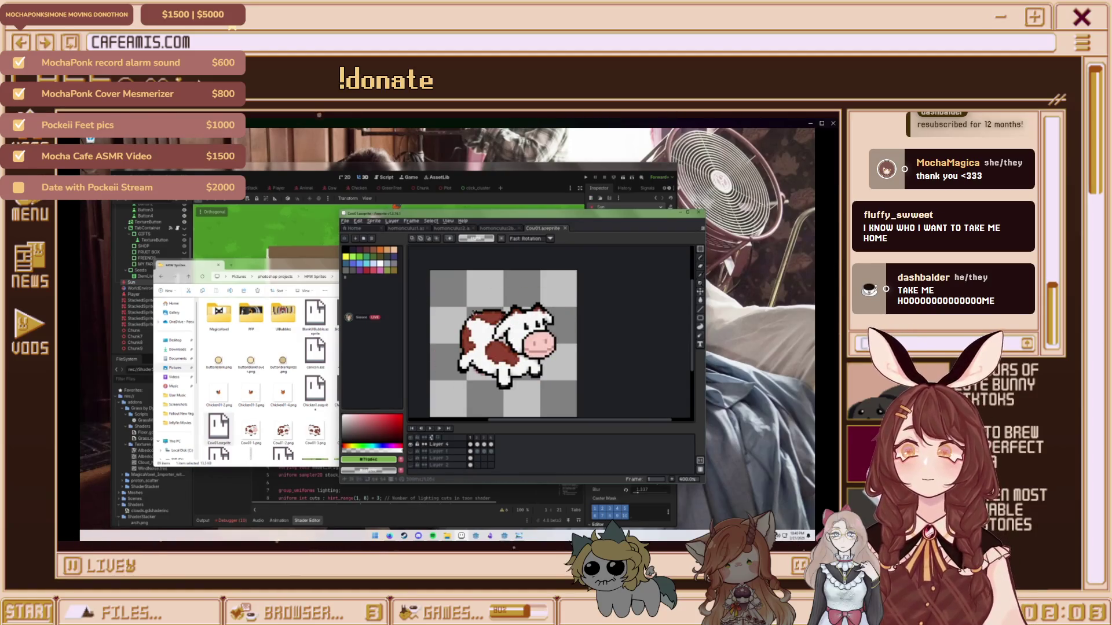
left_click(251, 431)
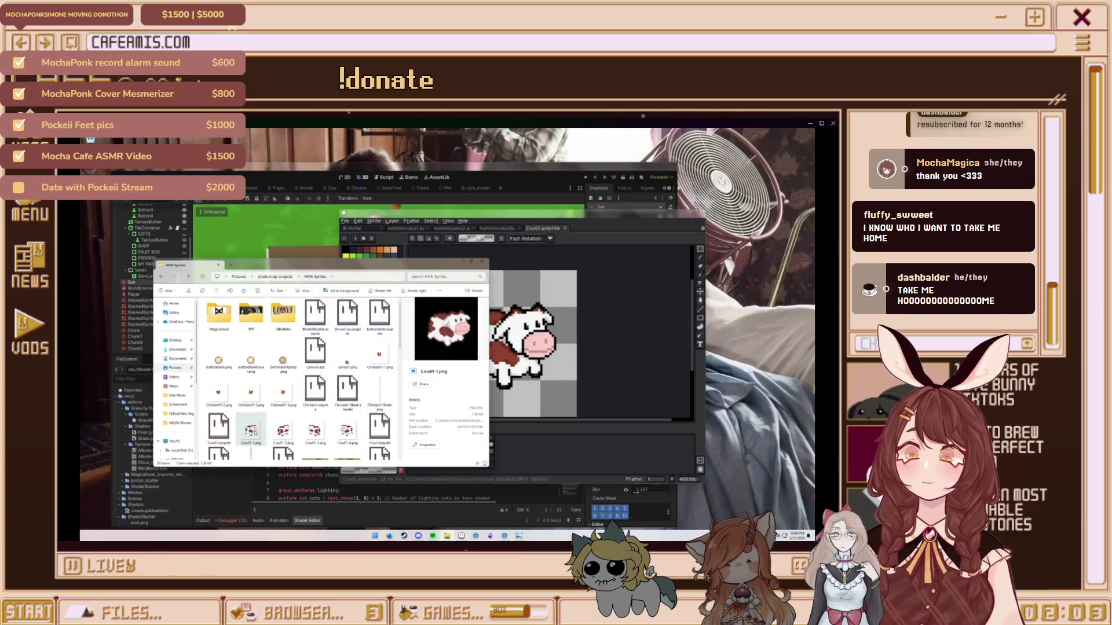
double_click(251, 430)
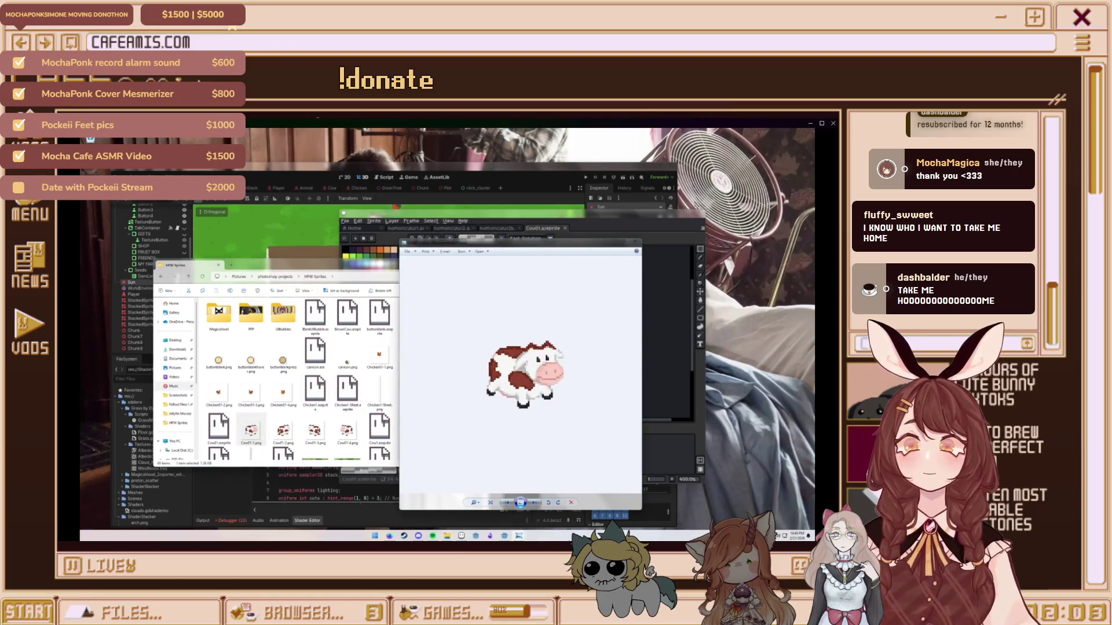
Place the Cow01-1.png viewer beside the Aseprite cow, compare them, then close Photos
left_click_drag(573, 248, 411, 226)
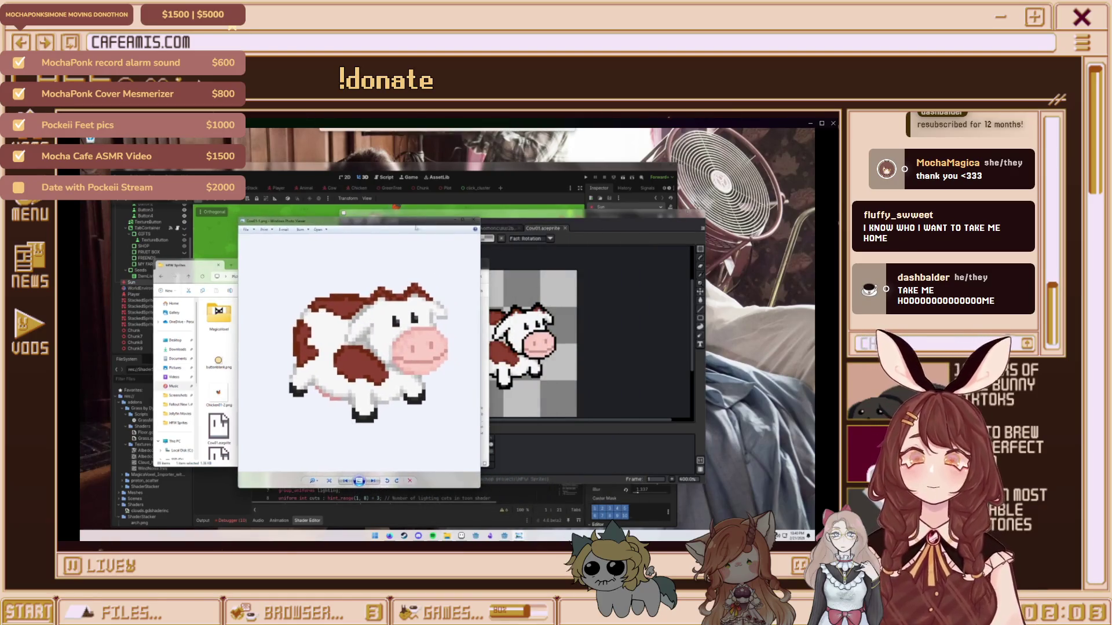
left_click(607, 225)
left_click_drag(607, 219, 710, 223)
scroll(603, 342, "up", 1)
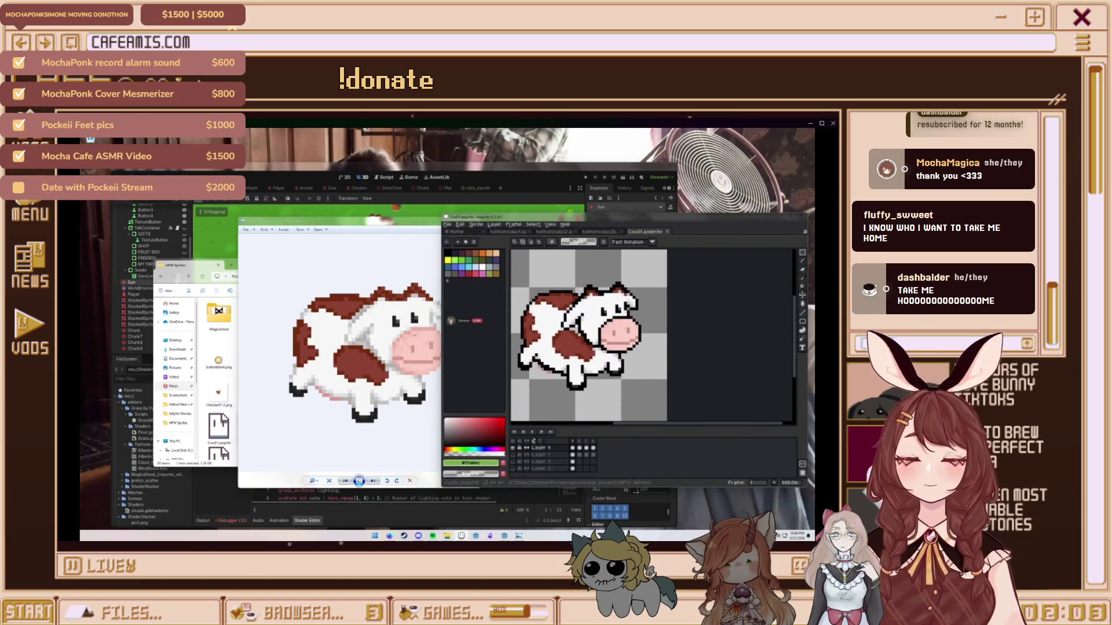
left_click(421, 250)
left_click_drag(409, 226, 449, 220)
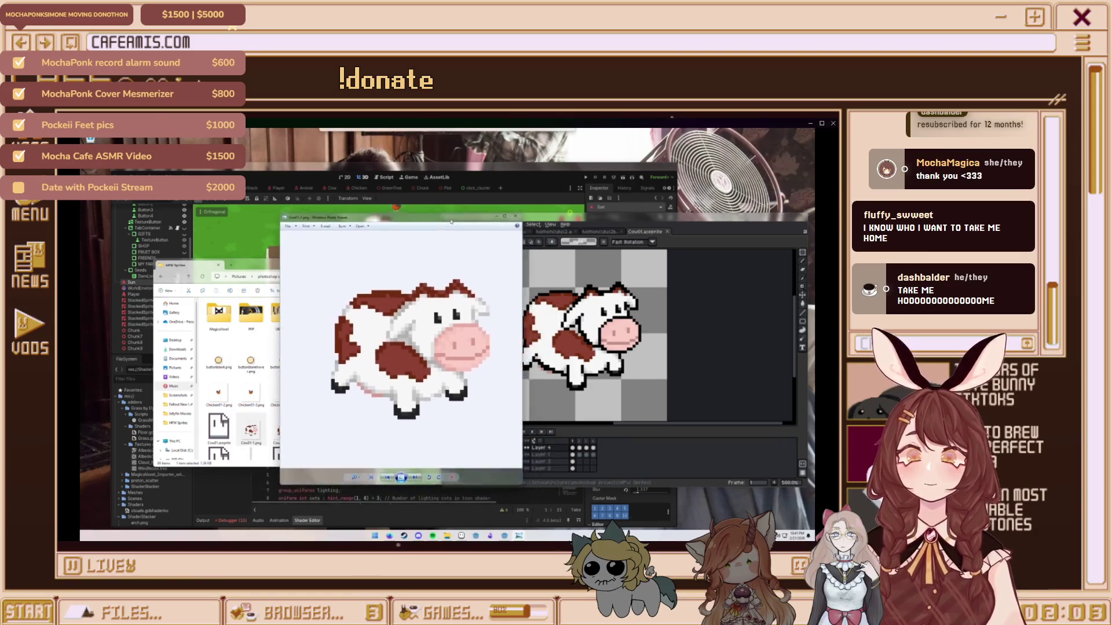
scroll(438, 352, "down", 1)
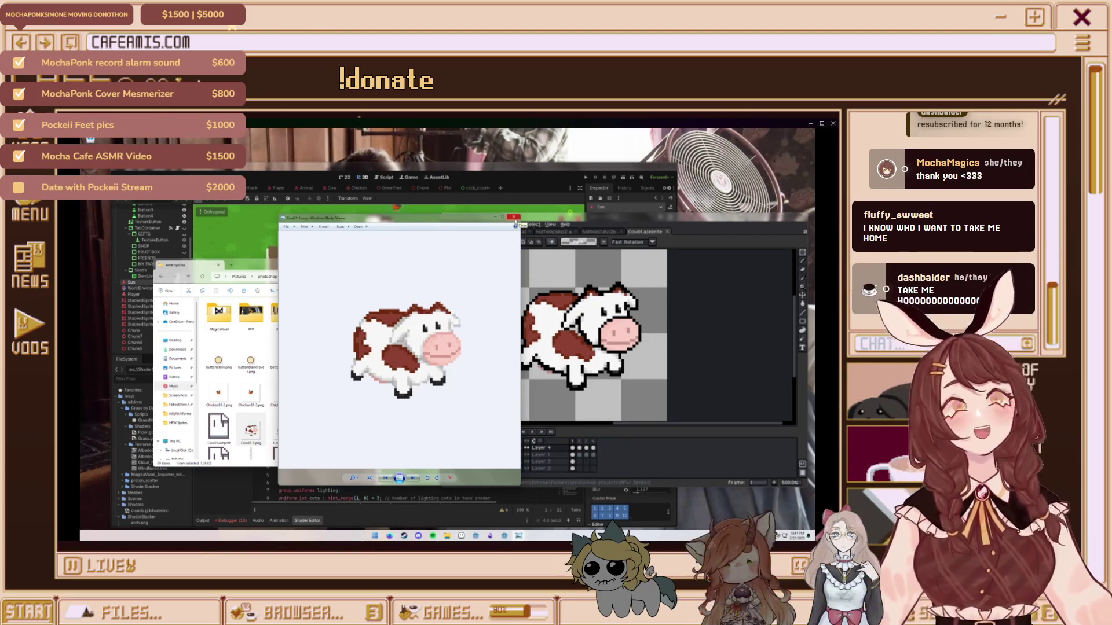
left_click(515, 222)
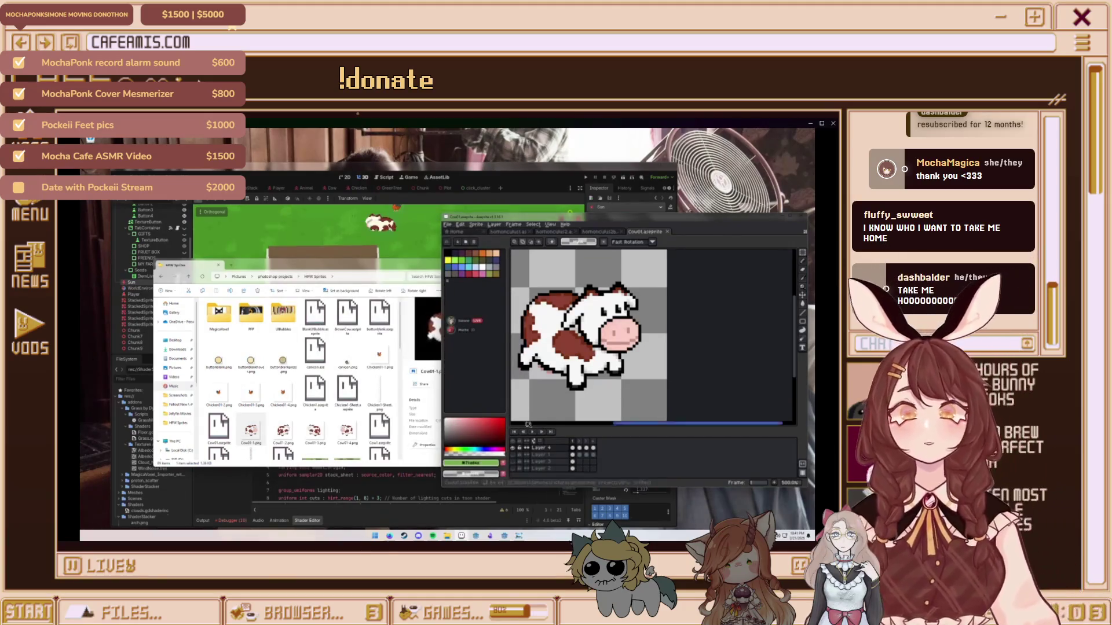
scroll(623, 376, "down", 1)
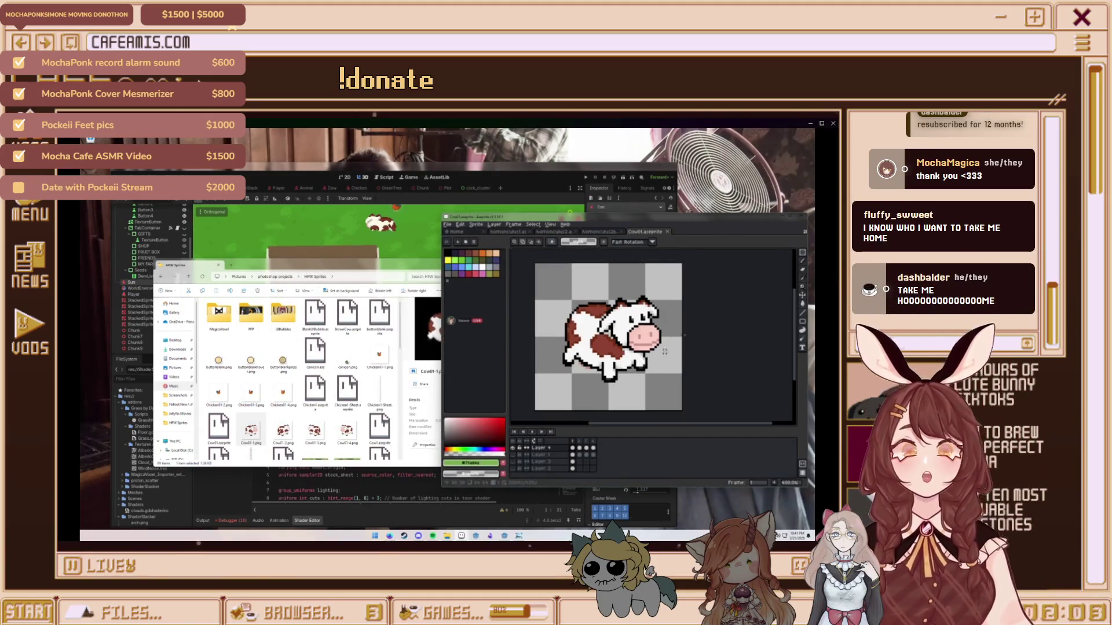
scroll(602, 335, "up", 1)
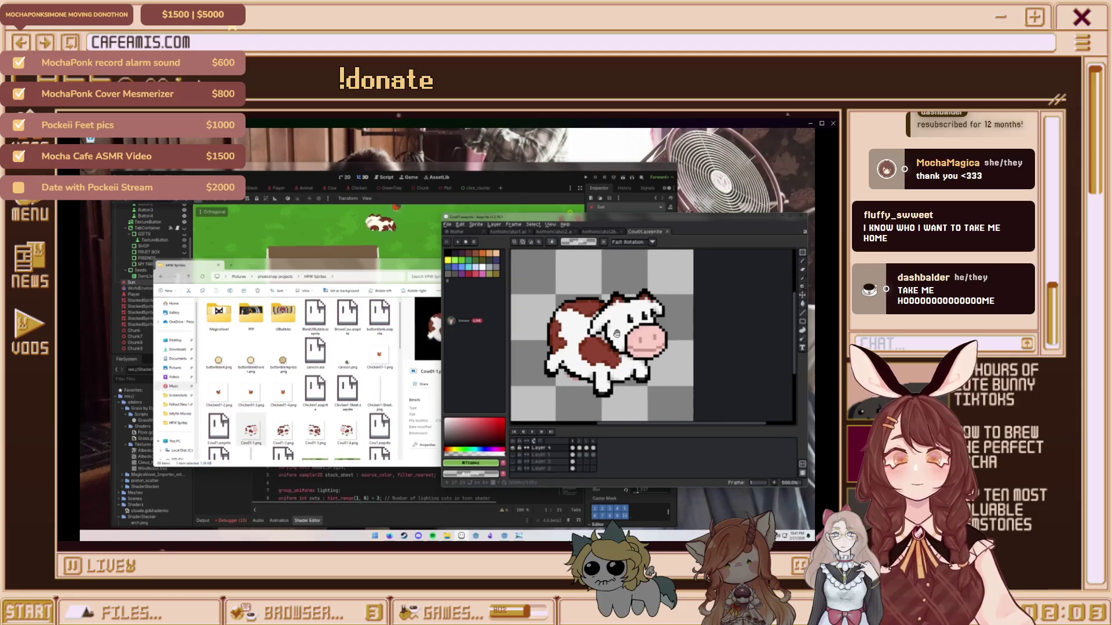
Swap the visible cow layers to show the standing white cow with brown patches and shadow
left_click_drag(612, 323, 638, 318)
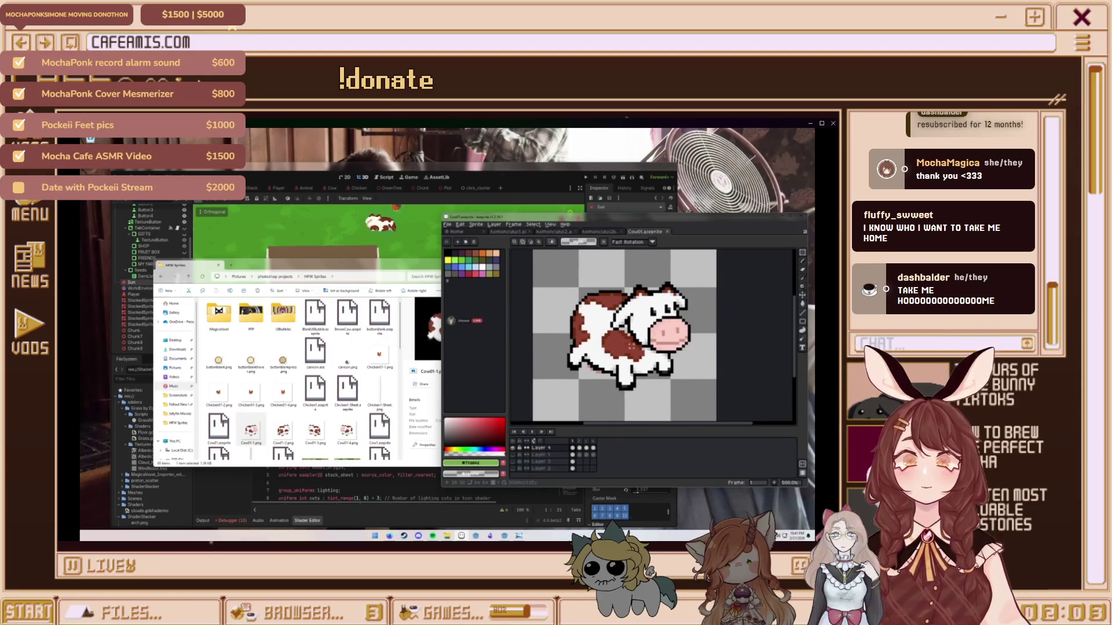
left_click(513, 448)
left_click(512, 456)
mouse_move(599, 386)
left_mouse_down()
mouse_move(605, 377)
mouse_move(596, 385)
left_mouse_up()
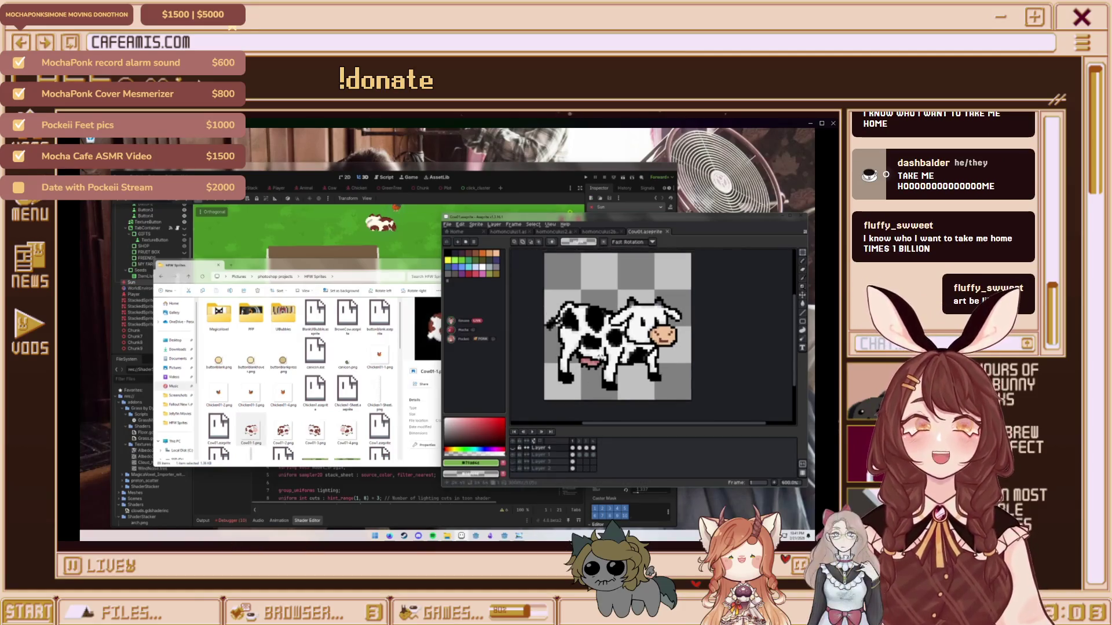
left_click(517, 468)
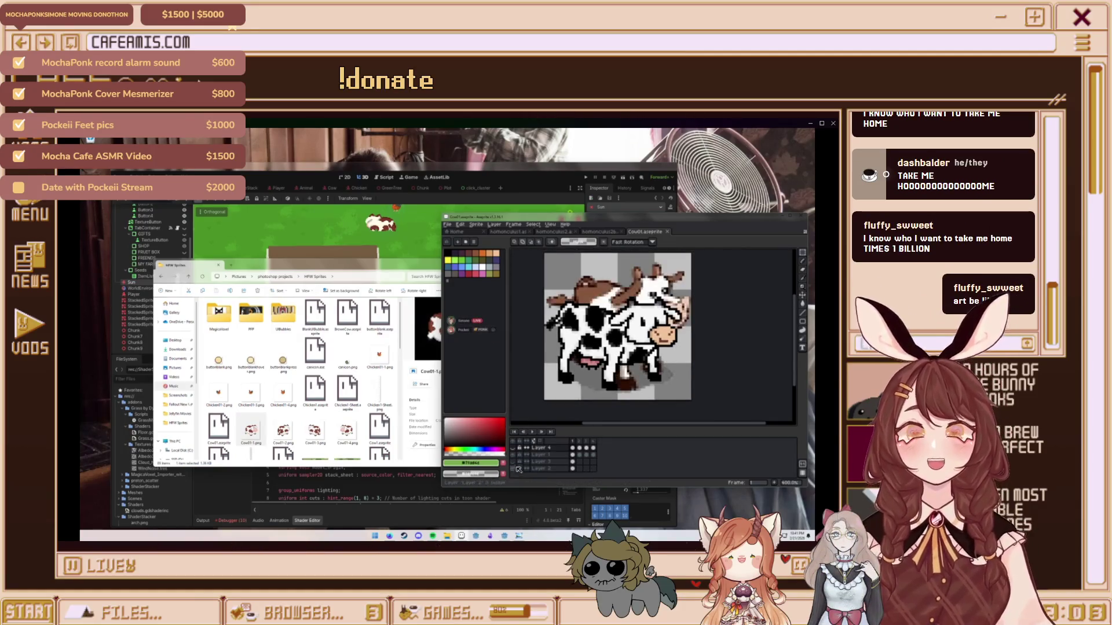
left_click(516, 455)
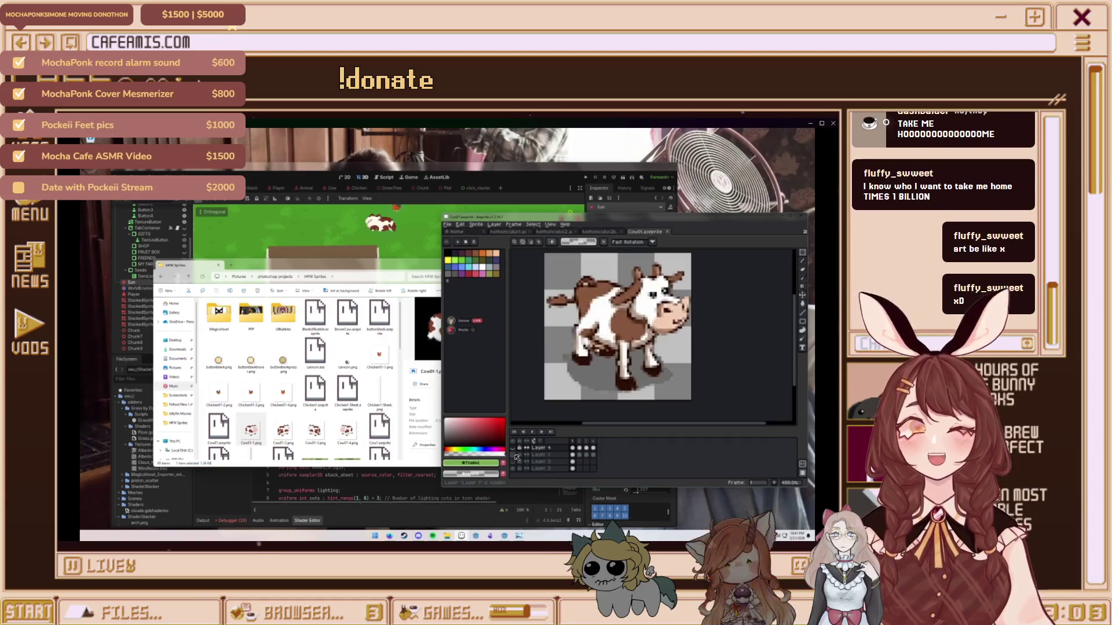
left_click(516, 457)
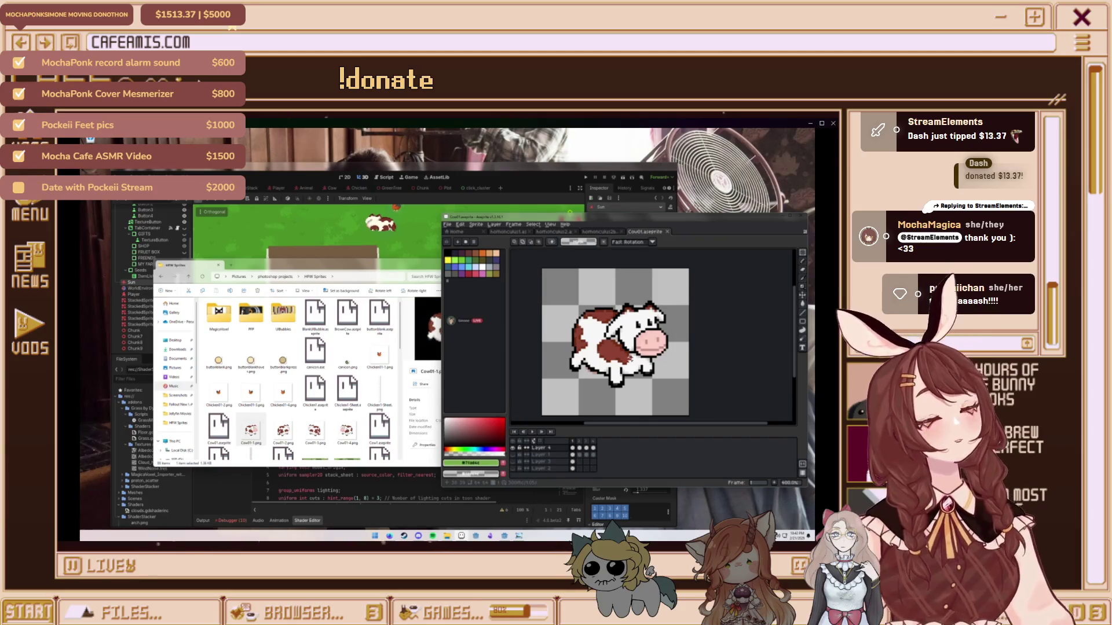
Scroll over the view while looking at the isometric stairs mockup clip
scroll(692, 352, "down", 1)
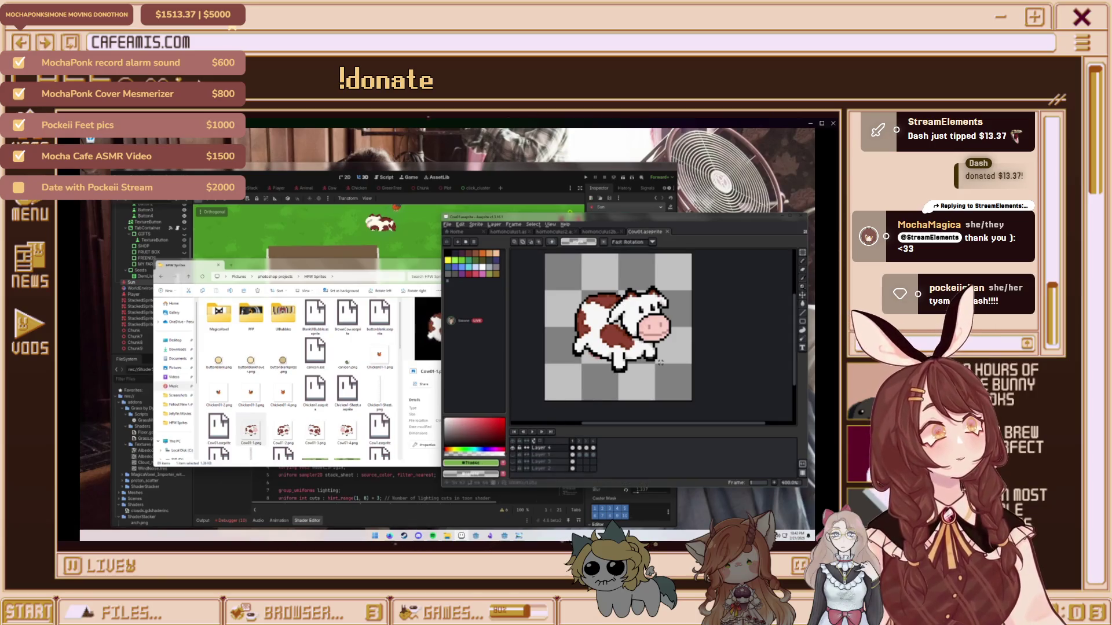
scroll(641, 320, "up", 1)
scroll(633, 355, "left", 1)
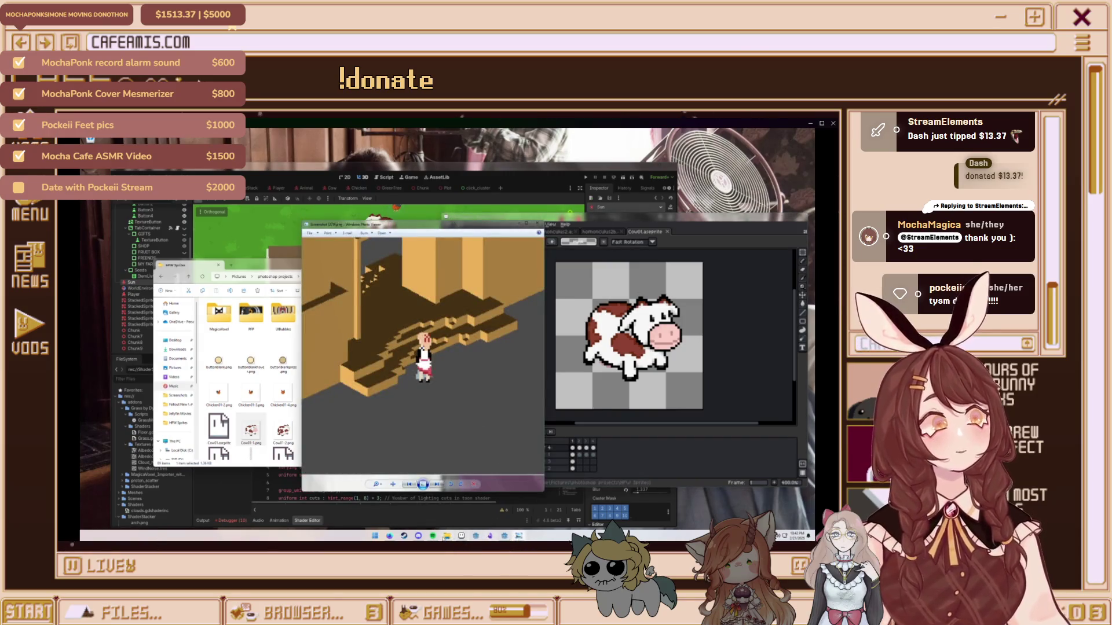
Open UIMockup.jpg from the HFW Sprites folder in Photos and zoom in on it
left_click(293, 405)
scroll(313, 409, "up", 3)
scroll(321, 376, "down", 10)
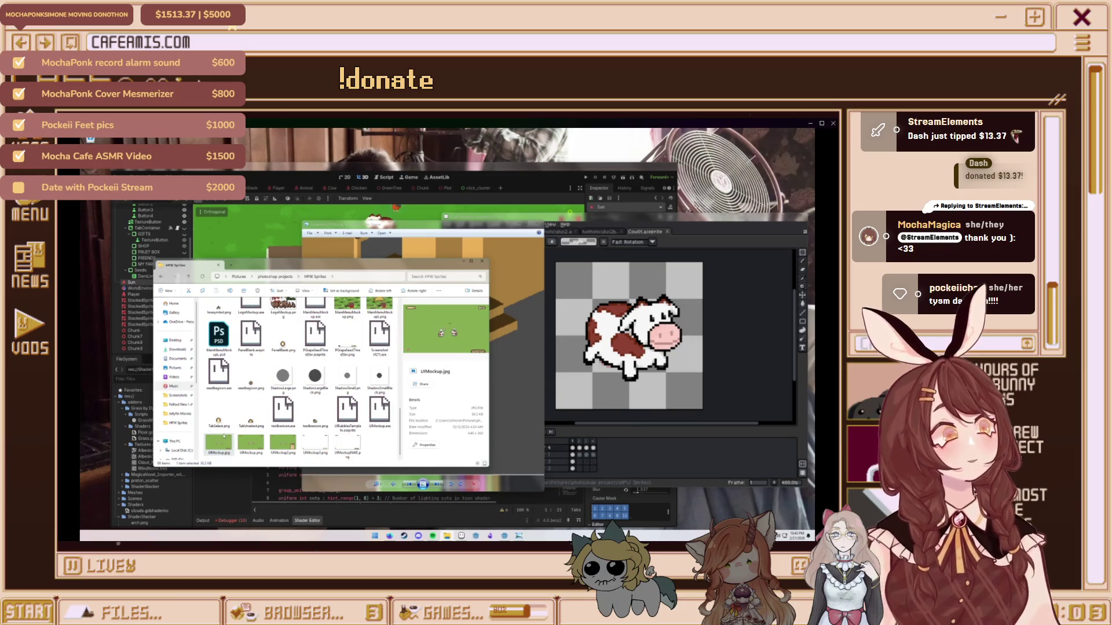
double_click(221, 446)
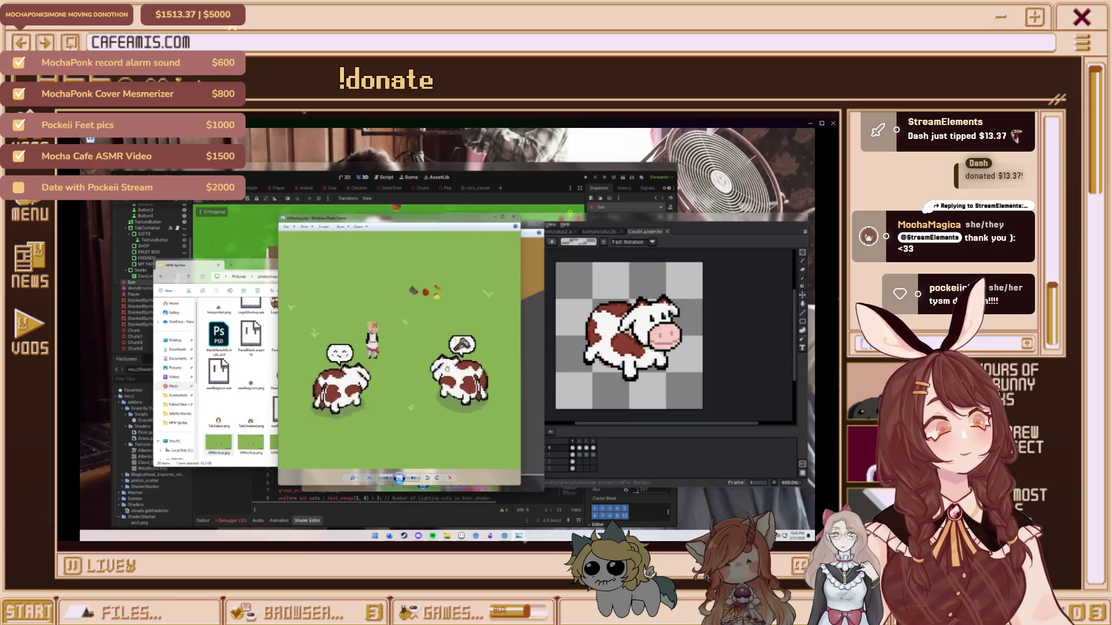
scroll(399, 348, "down", 3)
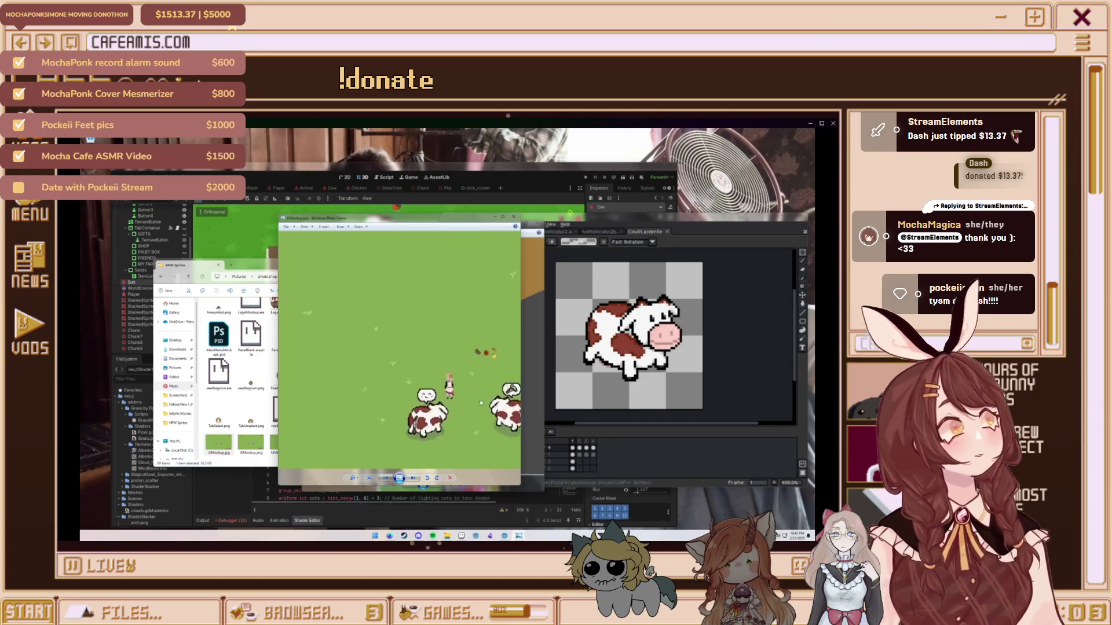
scroll(324, 252, "up", 5)
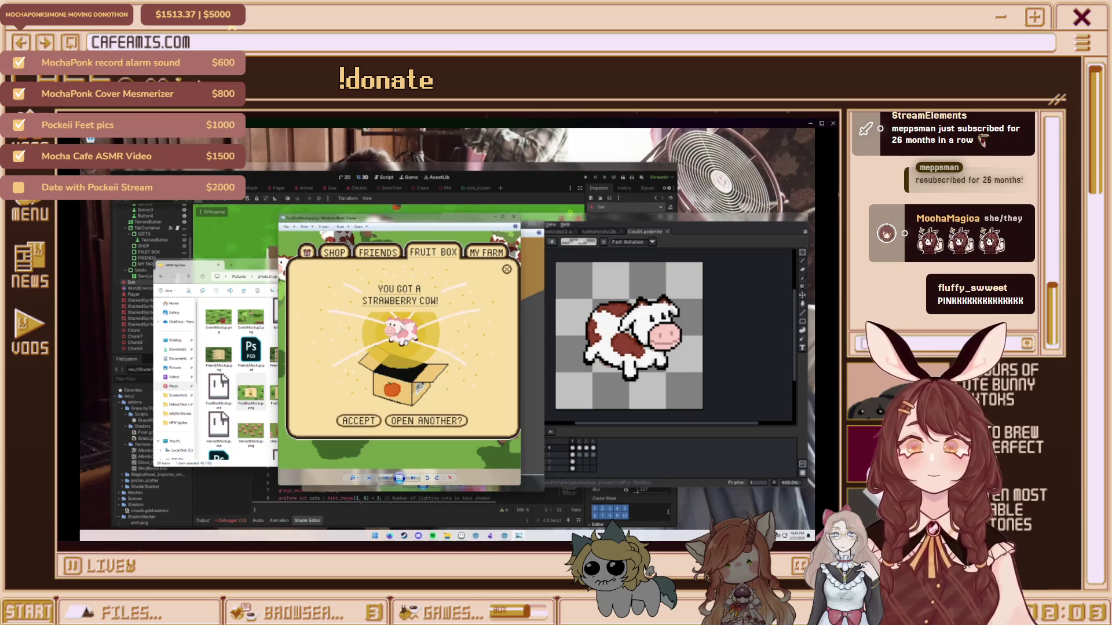
Zoom and pan across the Fruit Box mockup popup, then close the image
scroll(426, 348, "down", 2)
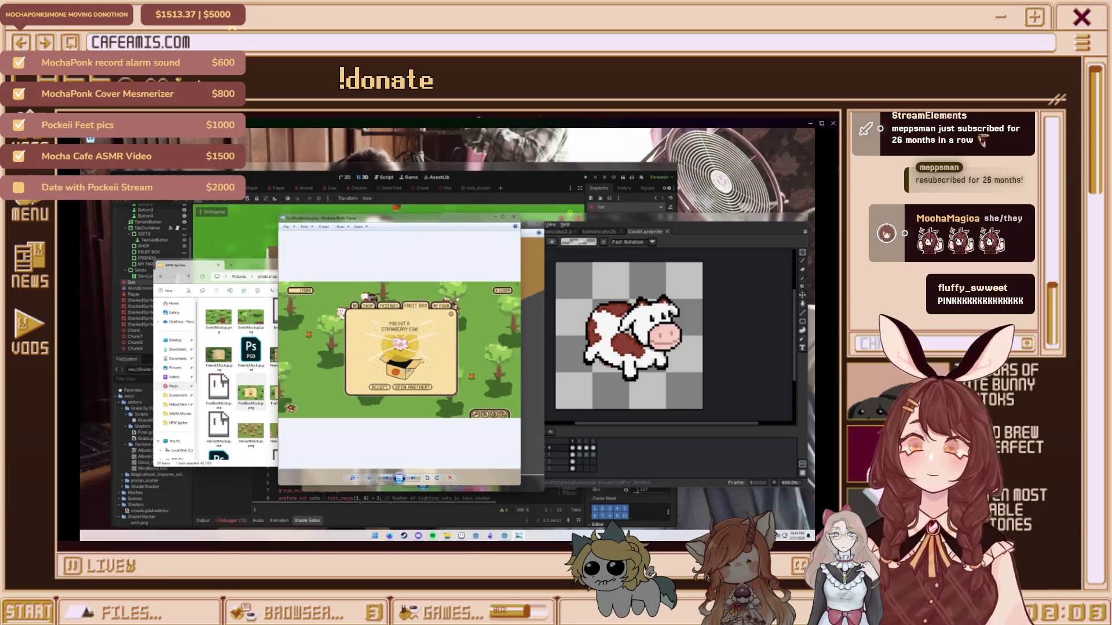
scroll(425, 355, "up", 2)
left_click_drag(449, 370, 333, 356)
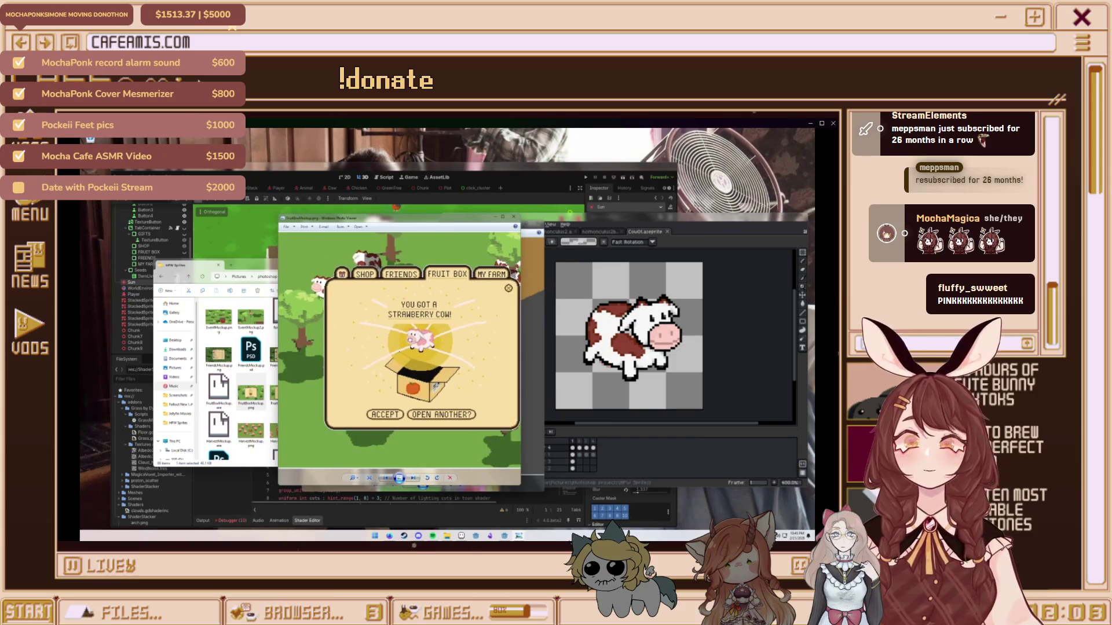
scroll(417, 340, "down", 2)
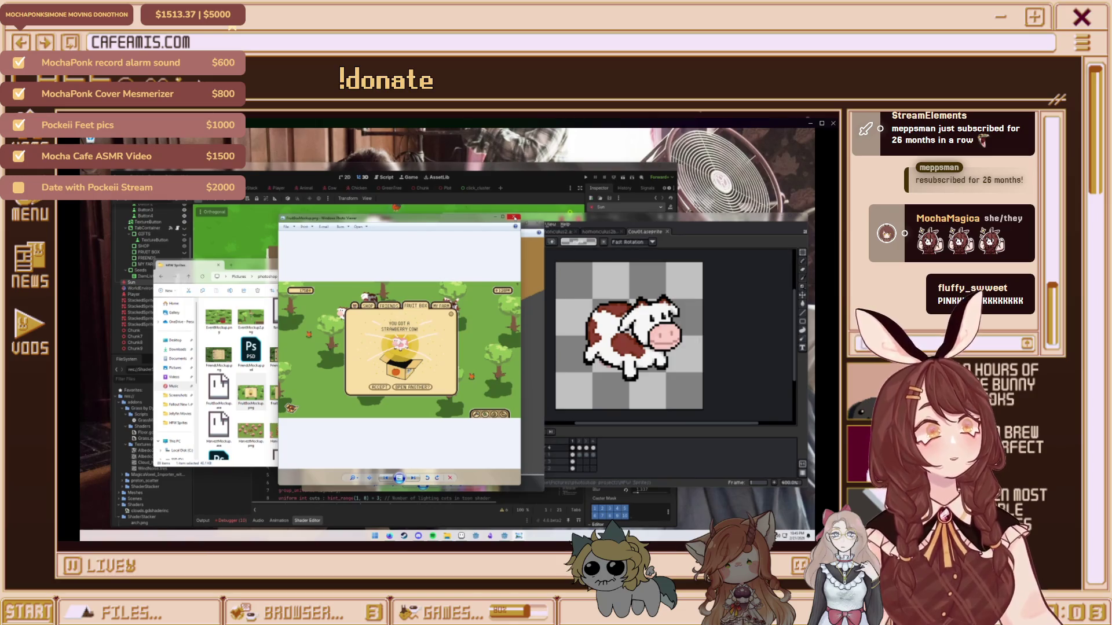
left_click(514, 218)
scroll(364, 396, "up", 2)
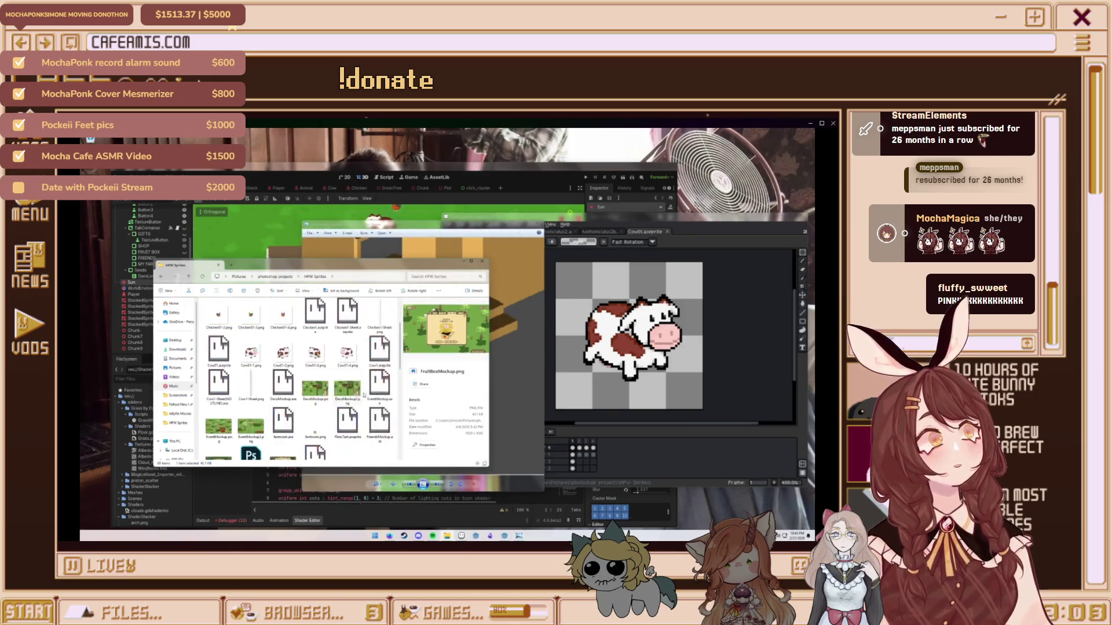
scroll(333, 384, "down", 5)
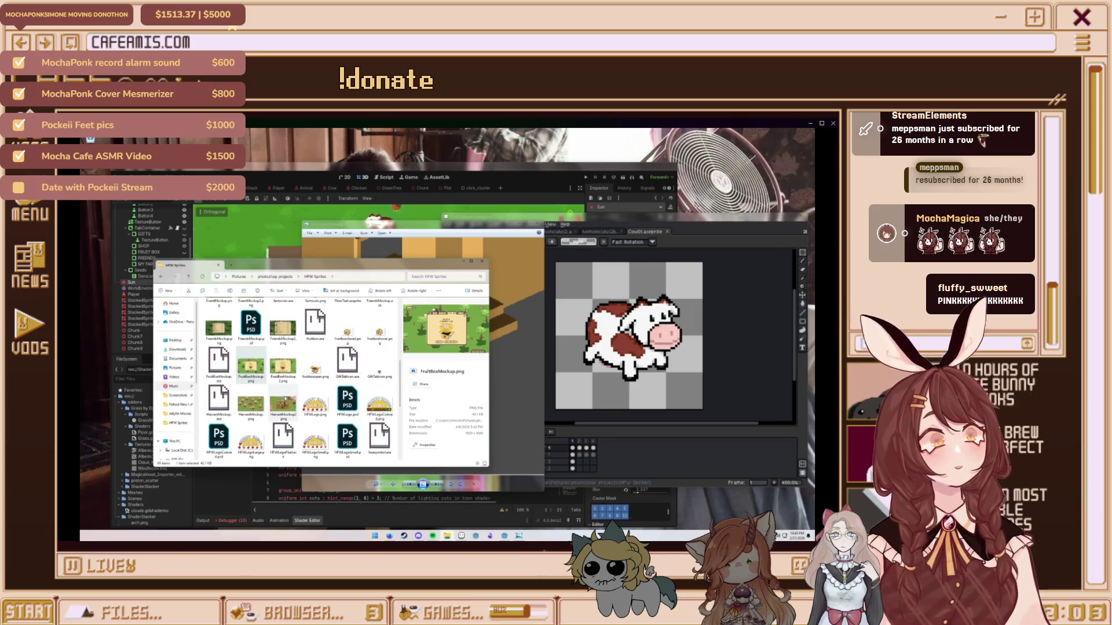
scroll(285, 399, "up", 3)
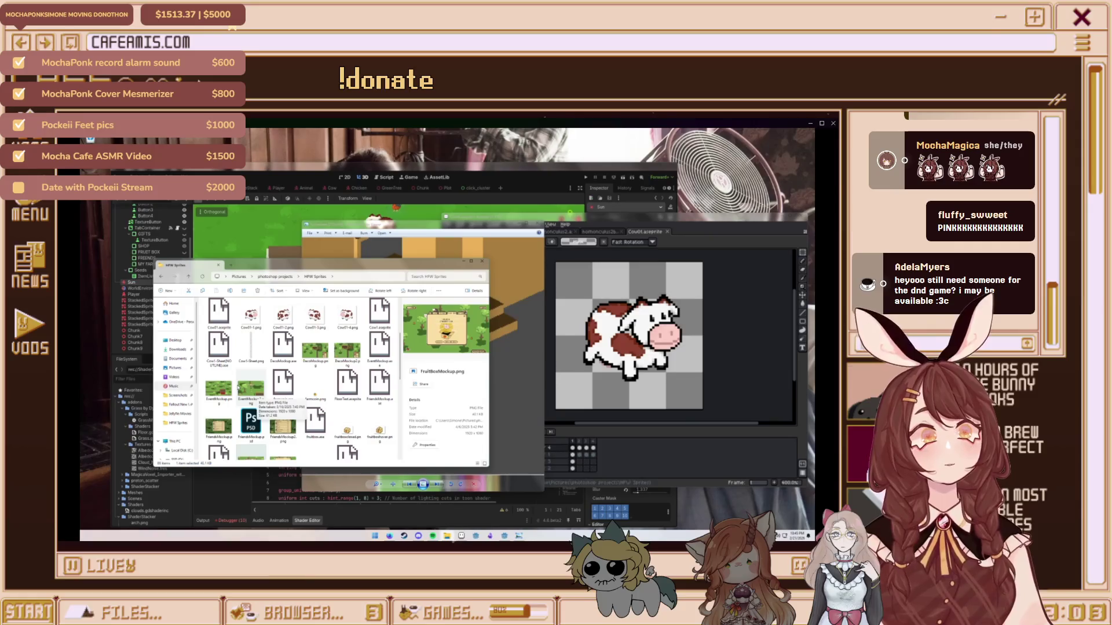
scroll(238, 387, "down", 5)
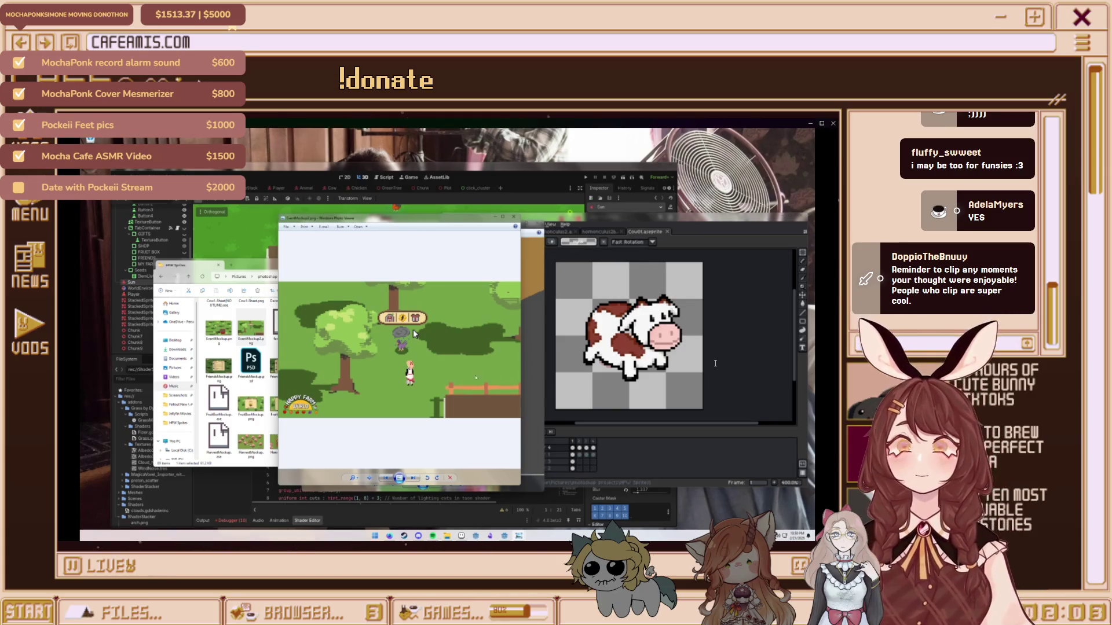
Close the Photos window showing the farm mockup
left_click(513, 217)
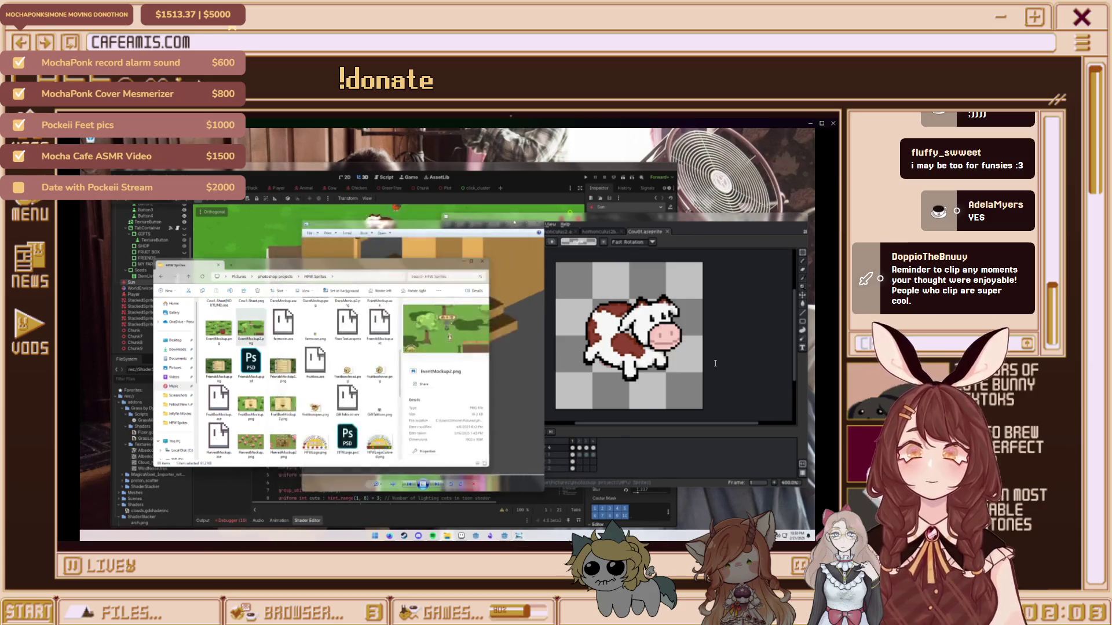
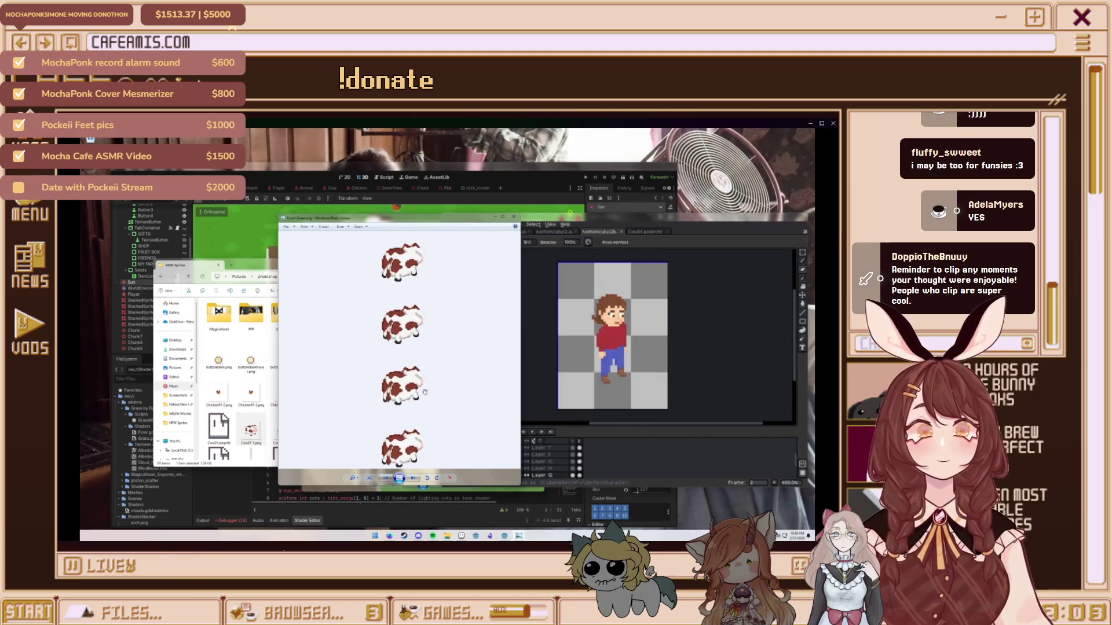
Close the Cow01-Sheet viewer on the shared screen and bring the Godot farm scene forward
scroll(437, 283, "down", 5)
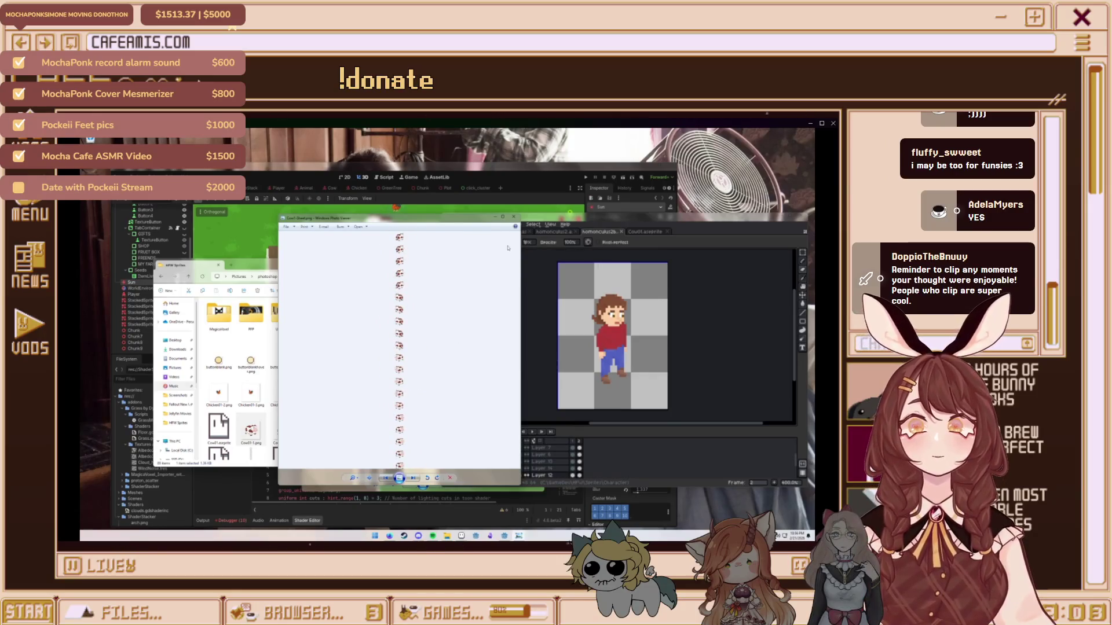
left_click(513, 217)
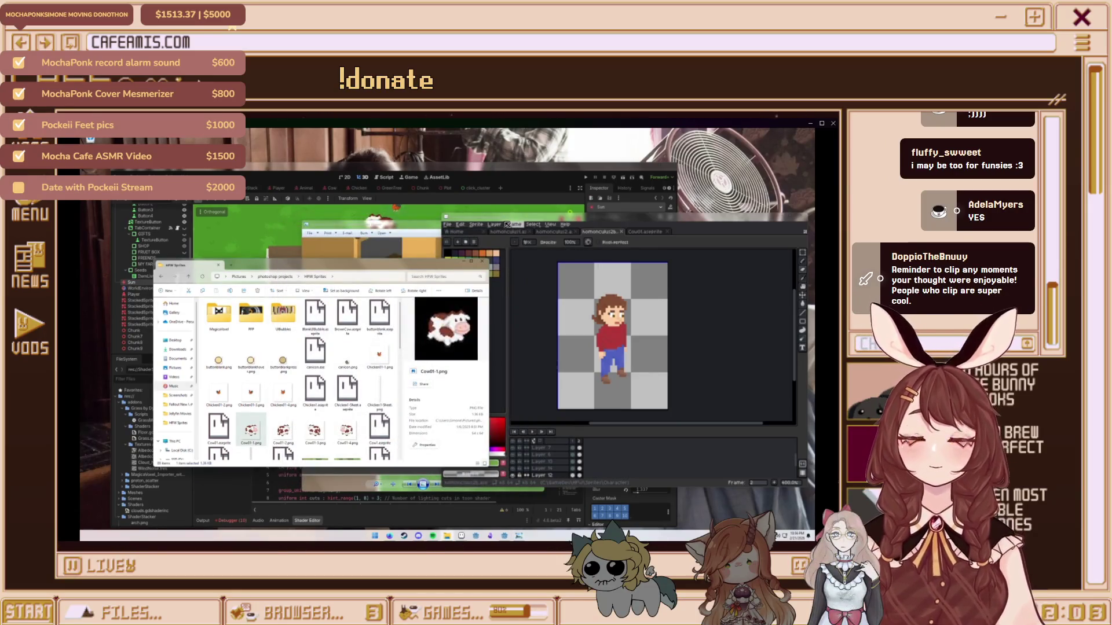
left_click(540, 183)
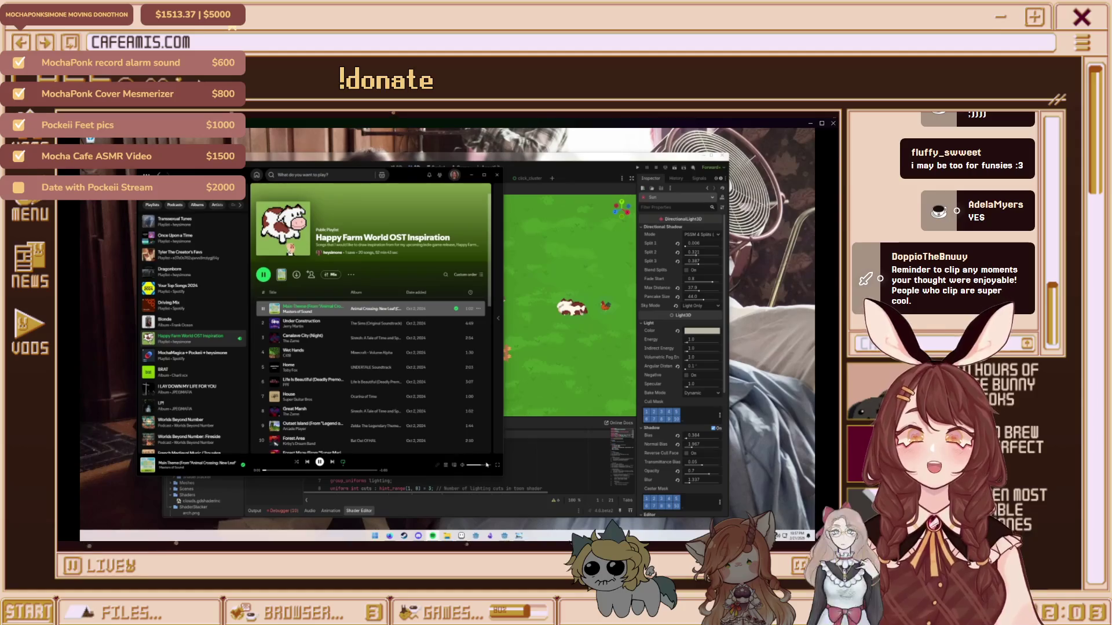
Unmute the shared stream, raise its Stream Volume, and return to the focused stream view
right_click(408, 348)
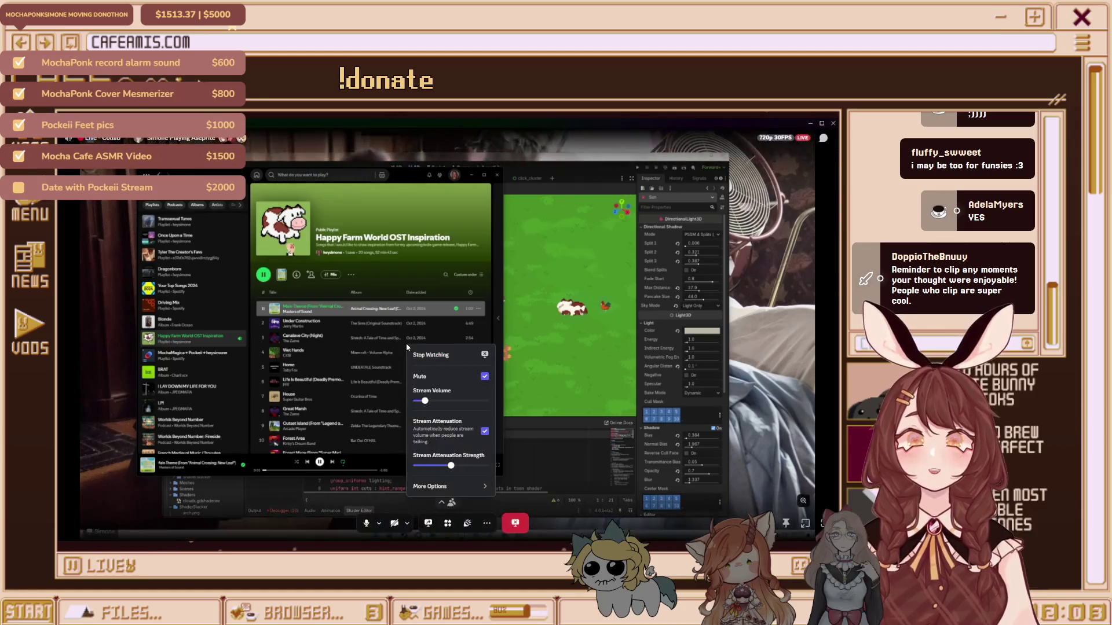
left_click(446, 378)
left_click(601, 415)
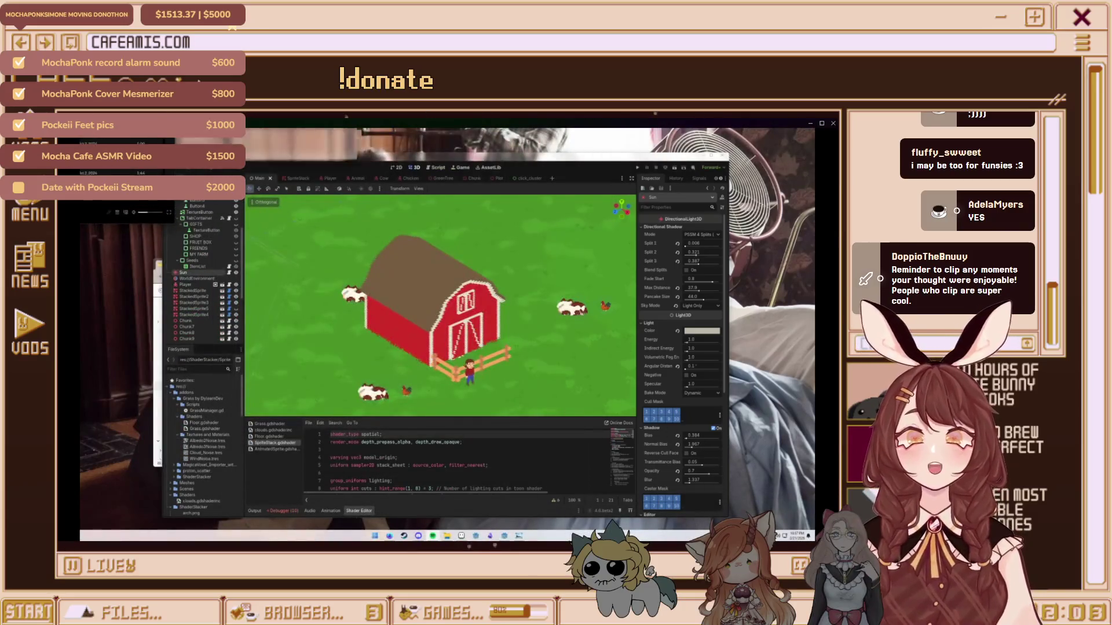
key("Escape")
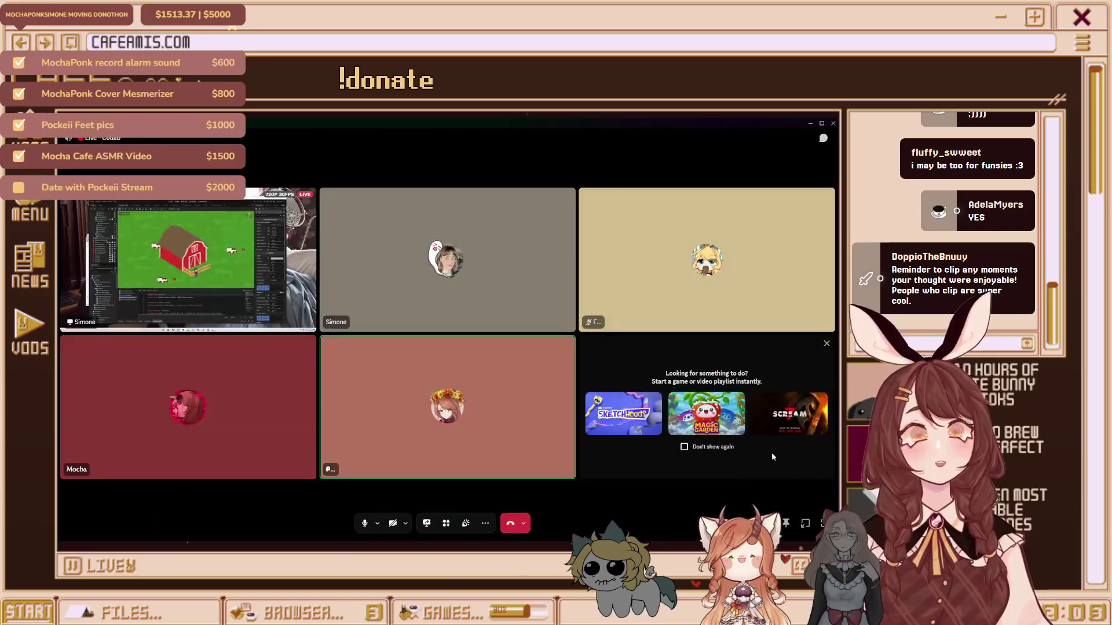
left_click(192, 255)
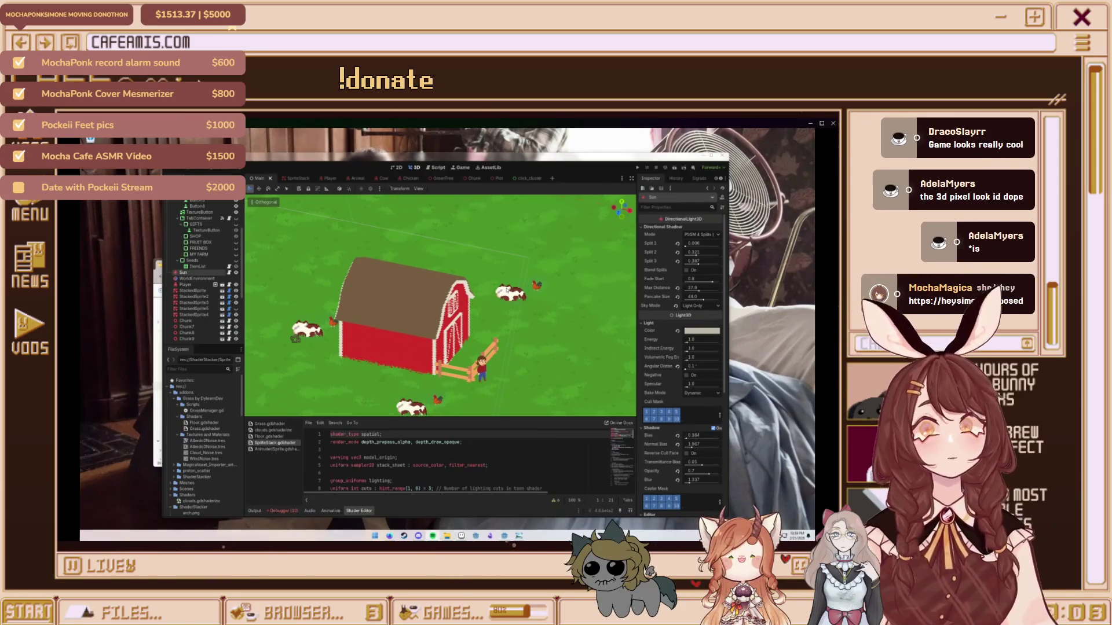
Orbit the Godot 3D viewport around the barn, then launch the farm game
left_click_drag(522, 283, 562, 394)
left_click_drag(590, 308, 604, 299)
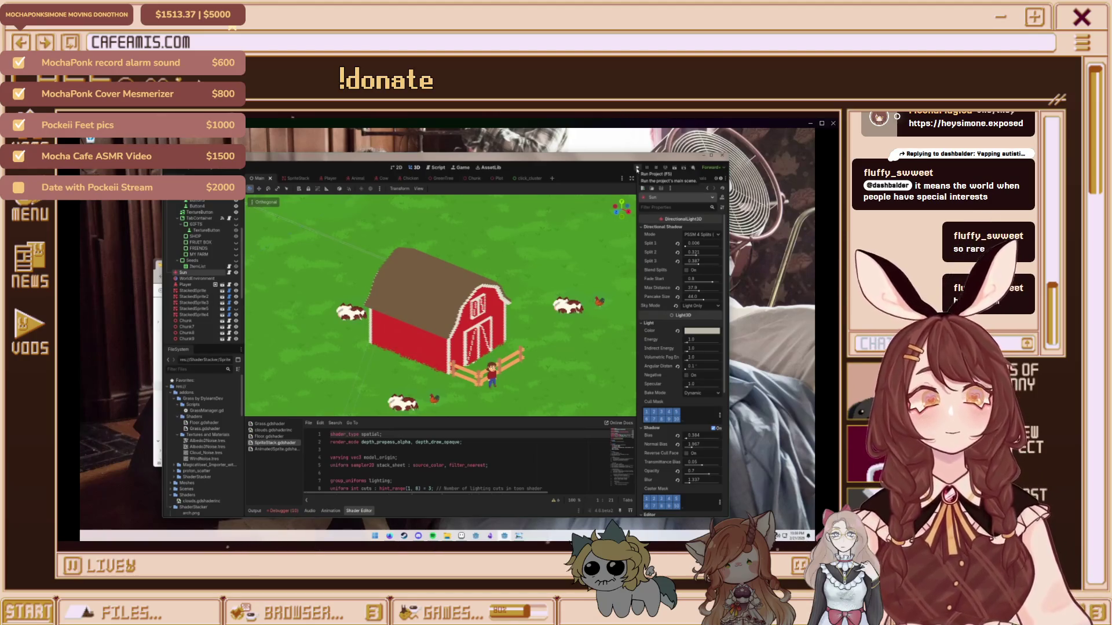
left_click(637, 168)
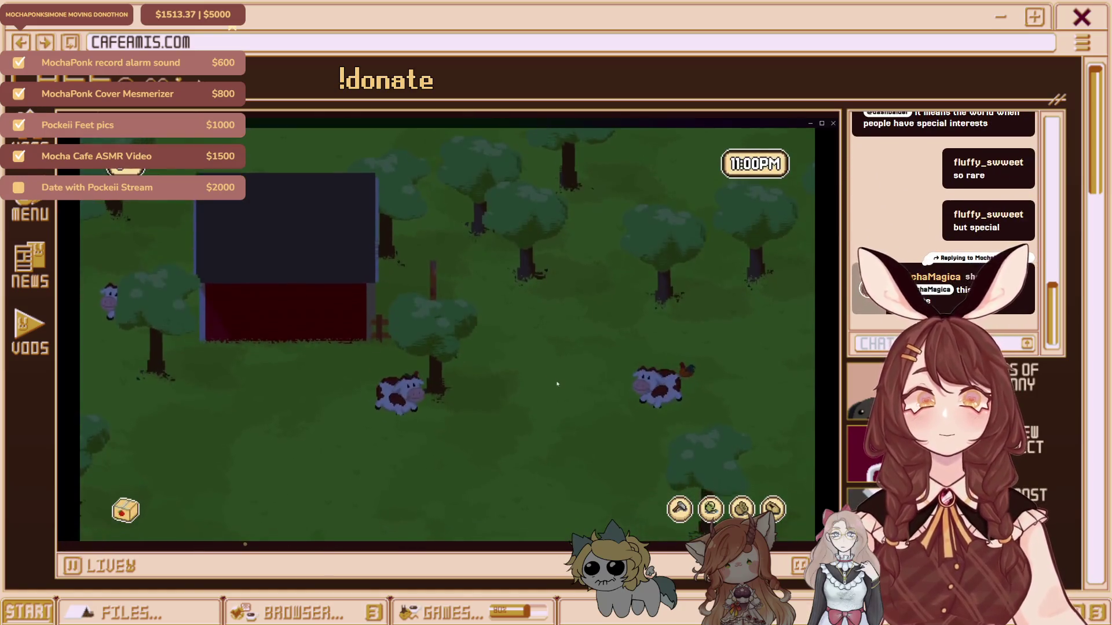
key("a")
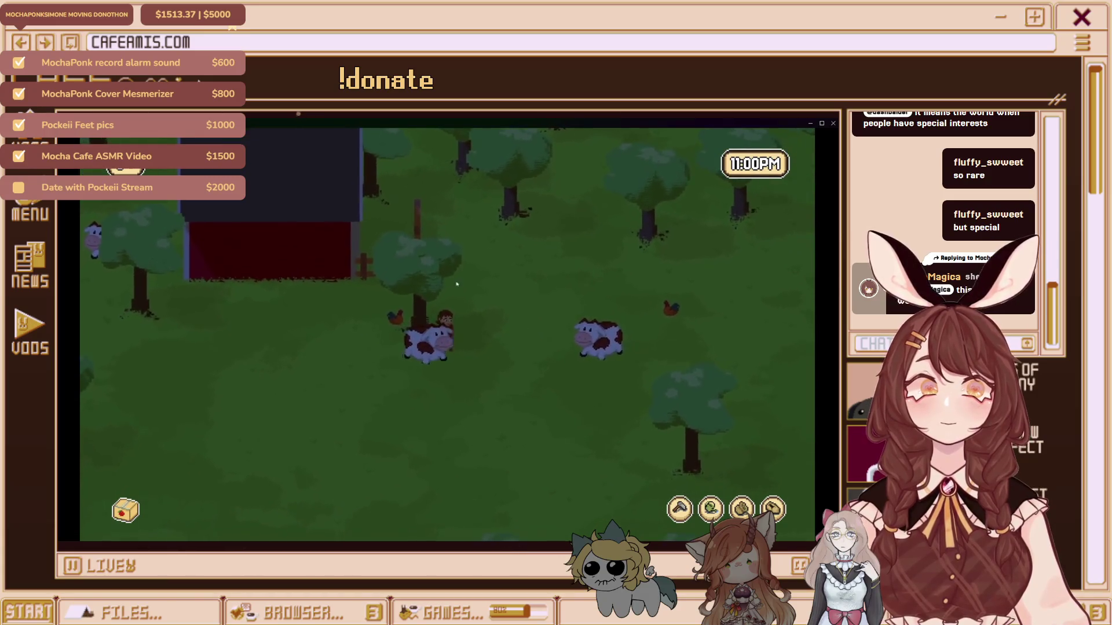
key("a")
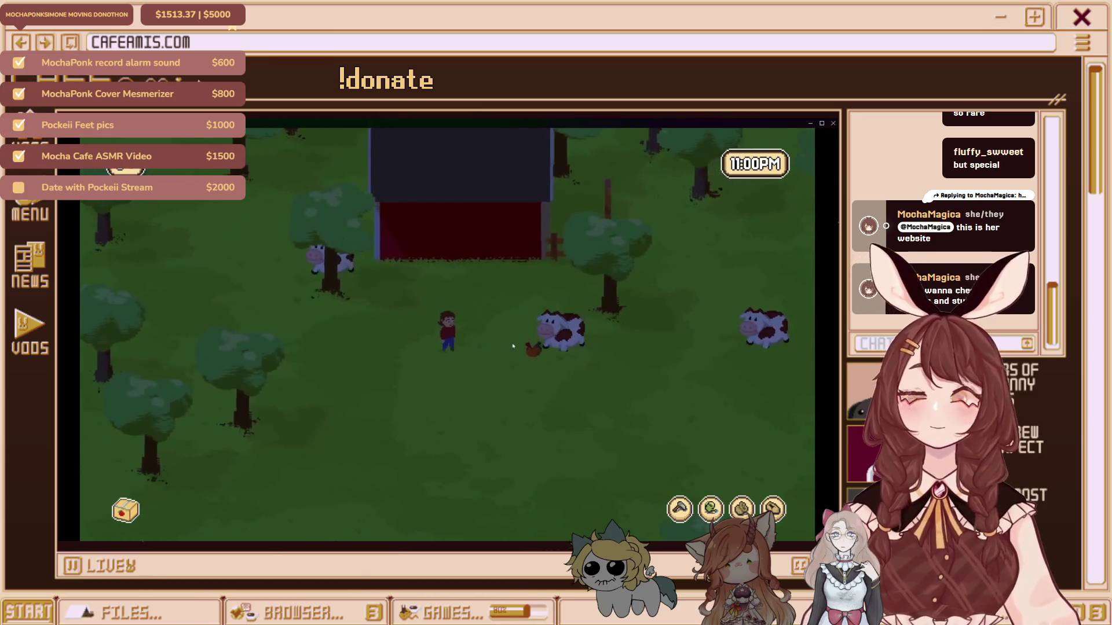
mouse_move(504, 379)
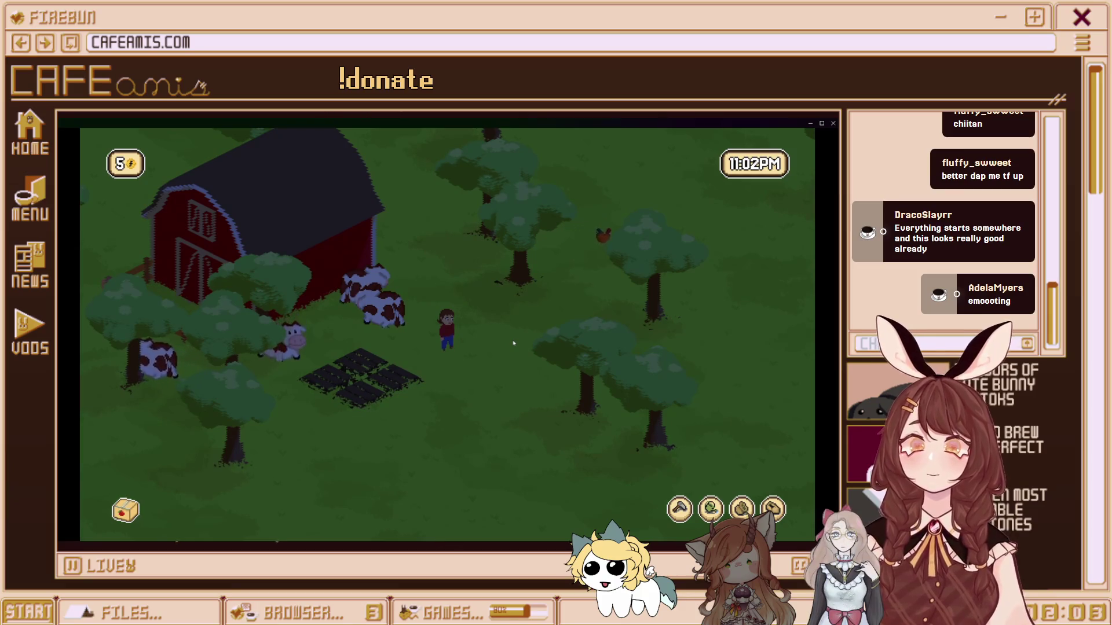
Walk the farmer onto the crop plot and down-left into the grass, then till a grass tile
left_click(362, 377)
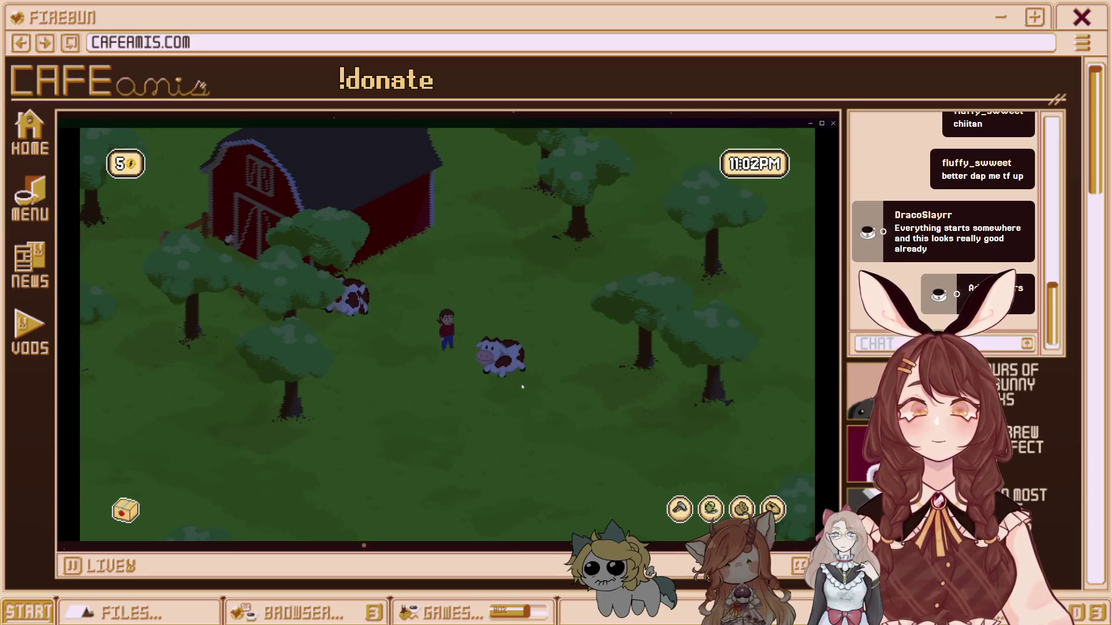
key("s")
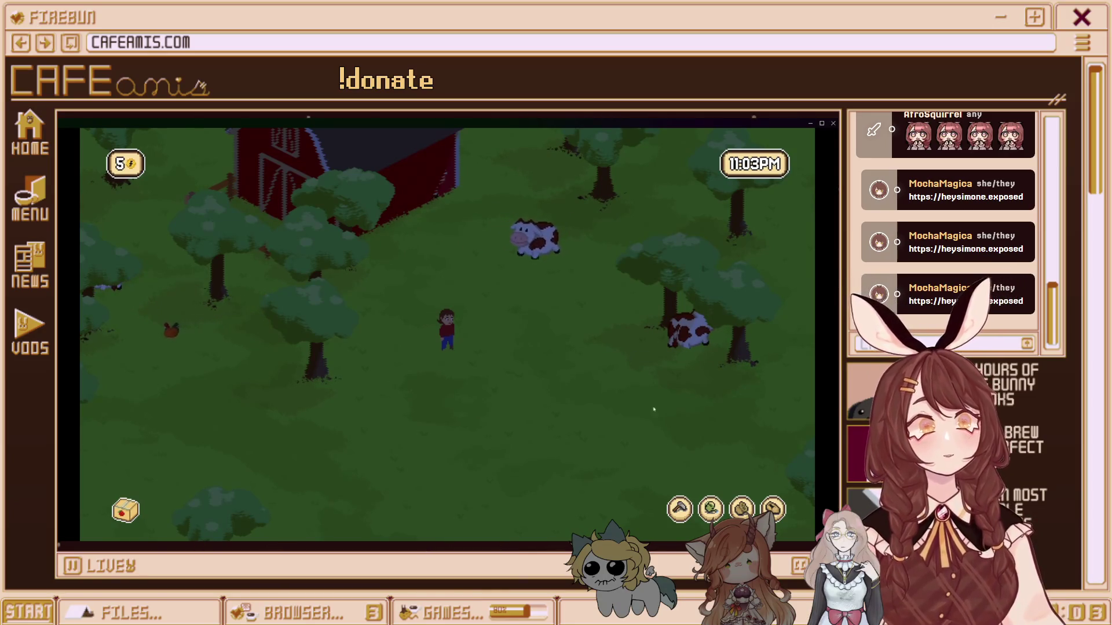
left_click(492, 350)
Till two more grass tiles beside the farmer, one alongside and one up-right
left_click(526, 368)
left_click(541, 343)
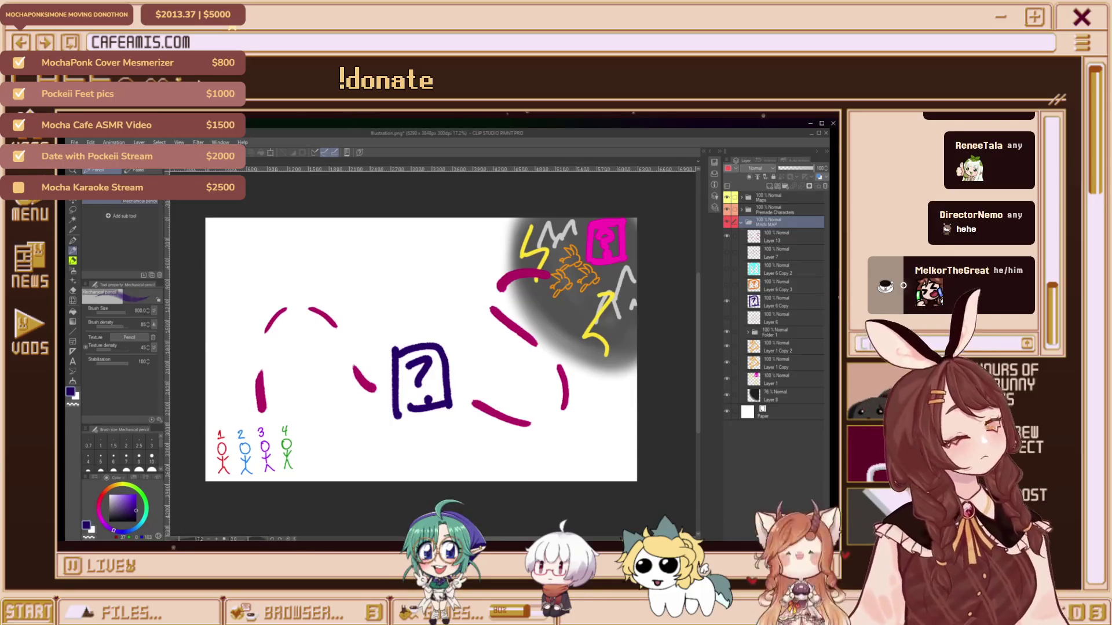
Select the figure 4 layer in Folder 1 and add a new empty layer above the figures
scroll(251, 448, "up", 4)
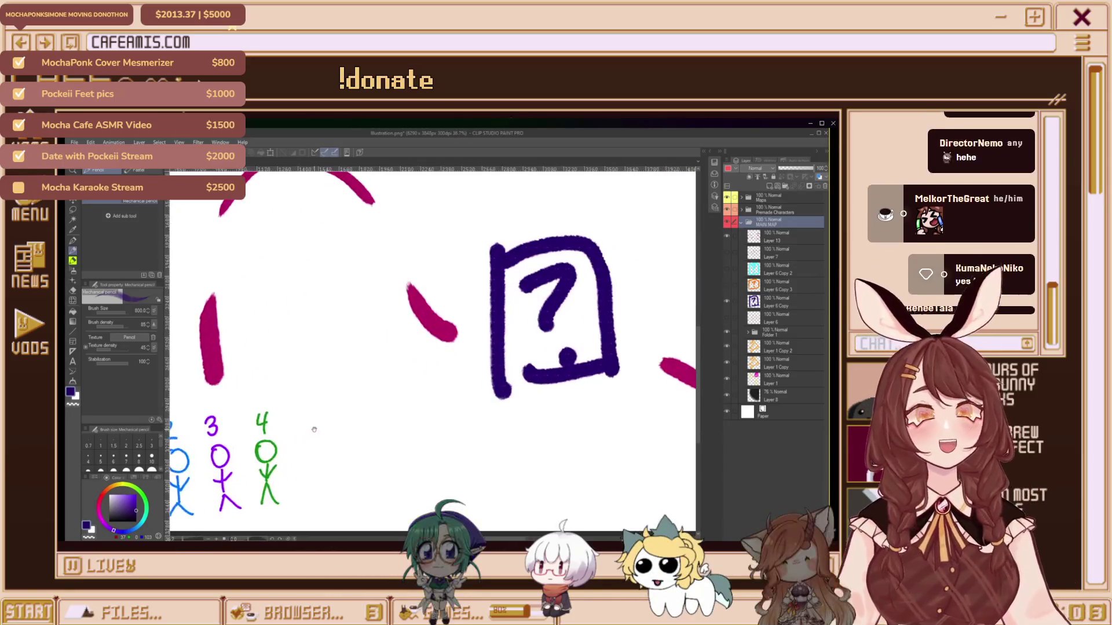
left_click(776, 253)
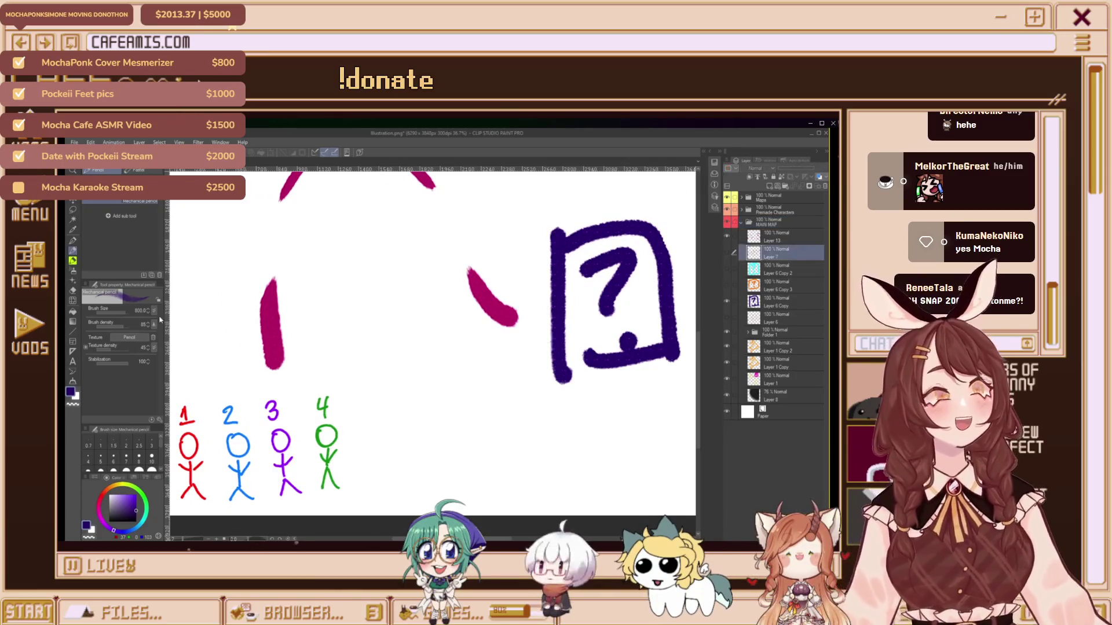
key("o")
left_click(336, 431)
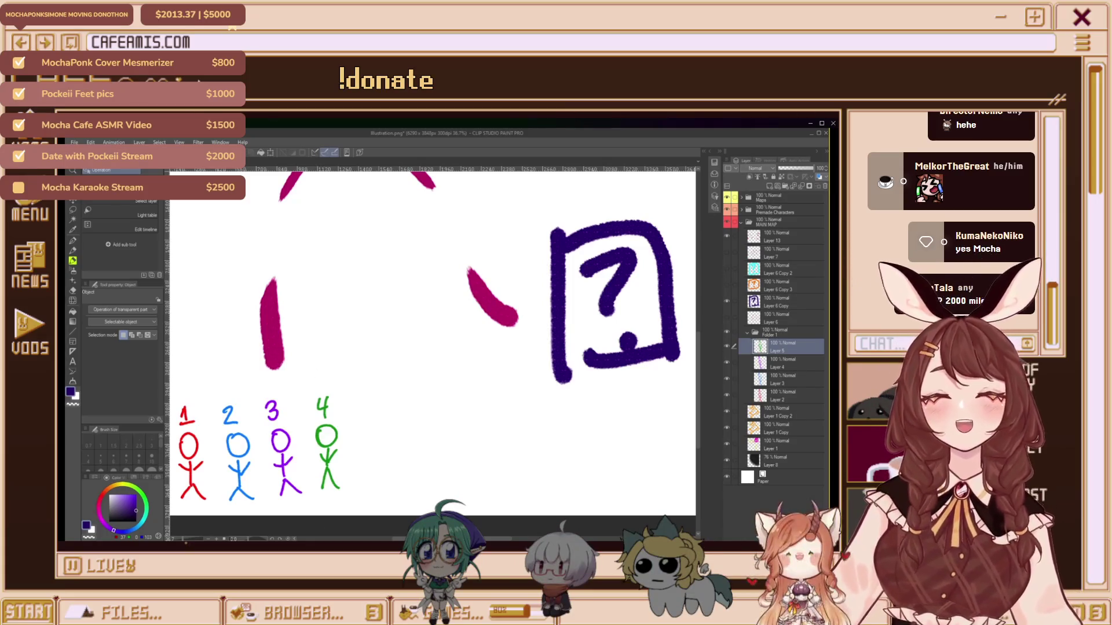
scroll(378, 394, "up", 1)
scroll(376, 382, "up", 1)
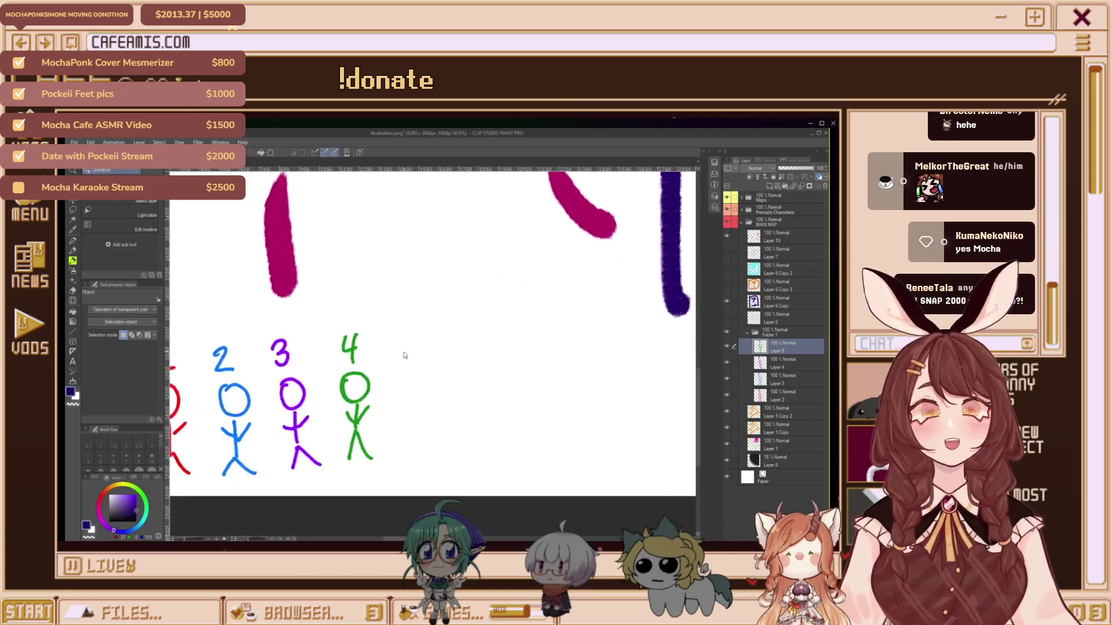
left_click(763, 177)
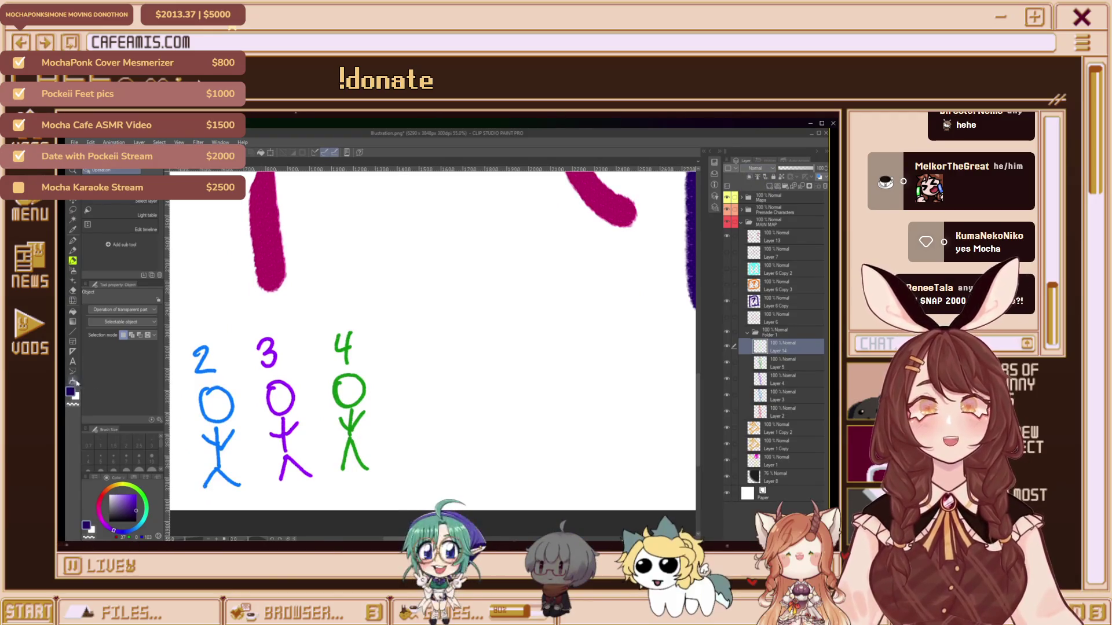
Try several drawing colours, settling on a brownish red-orange shade
left_click(118, 490)
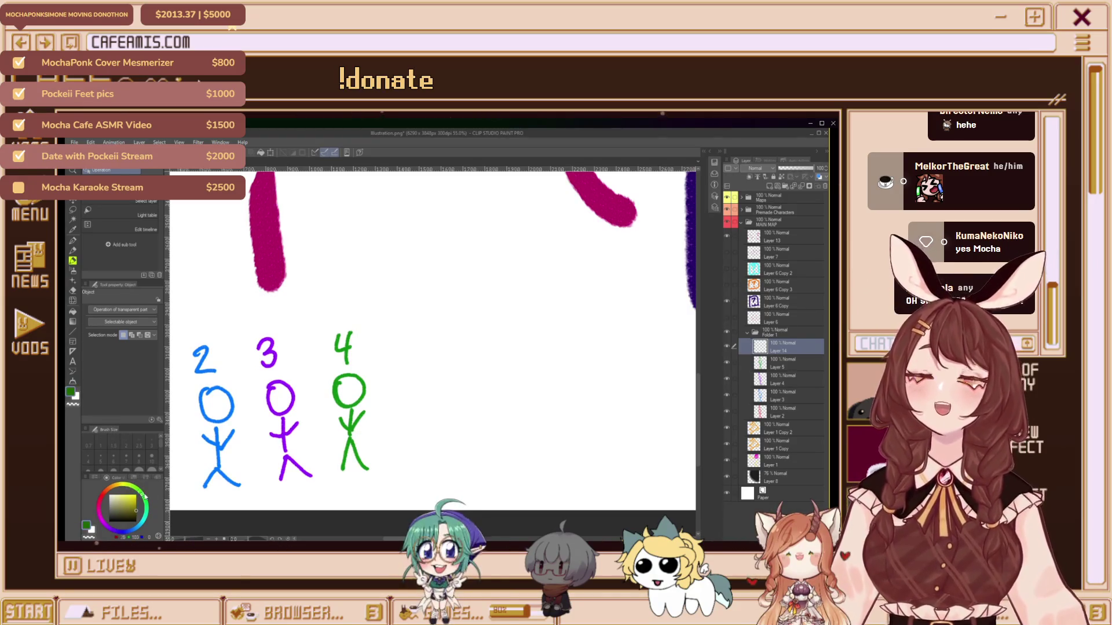
left_click(129, 532)
left_click_drag(131, 532, 133, 530)
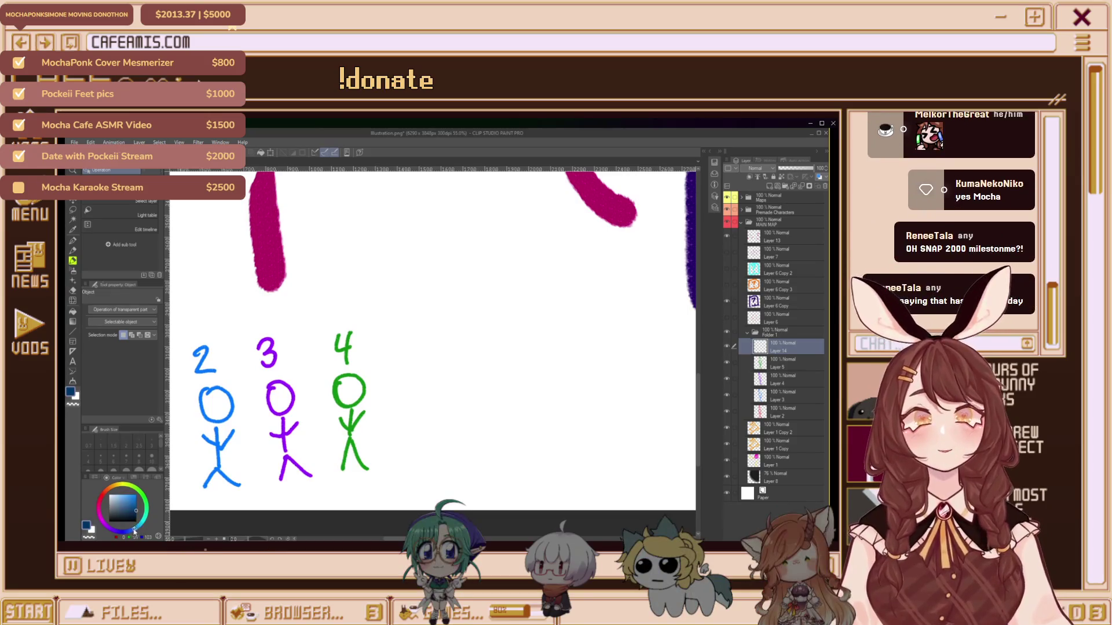
left_click(100, 498)
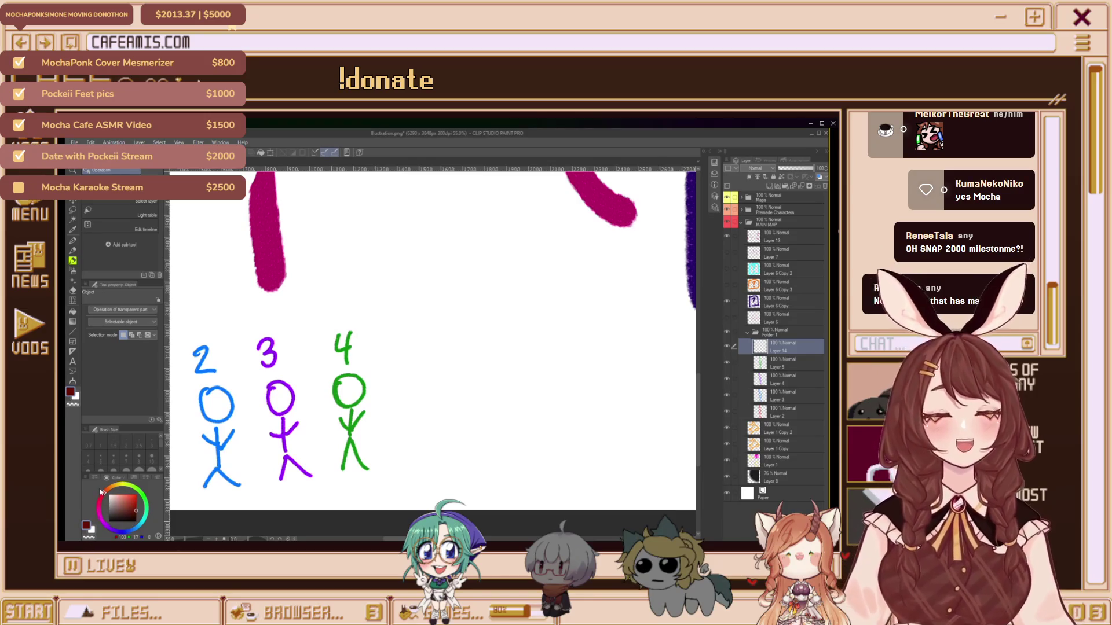
scroll(431, 341, "left", 3)
left_click(107, 489)
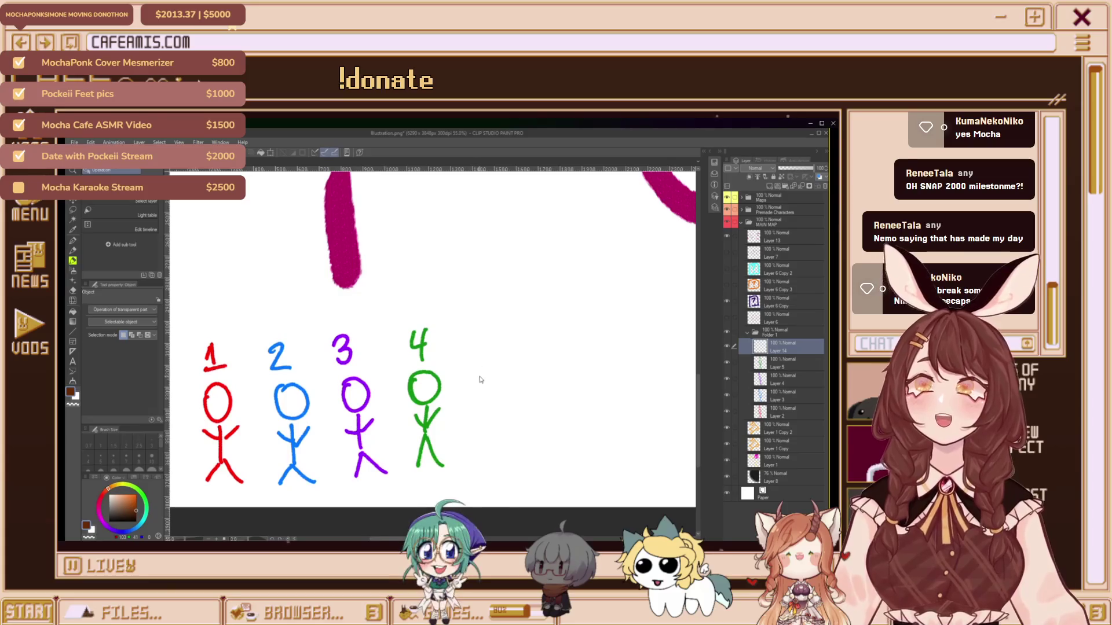
Switch to the G-pen brush at size 20
key("p")
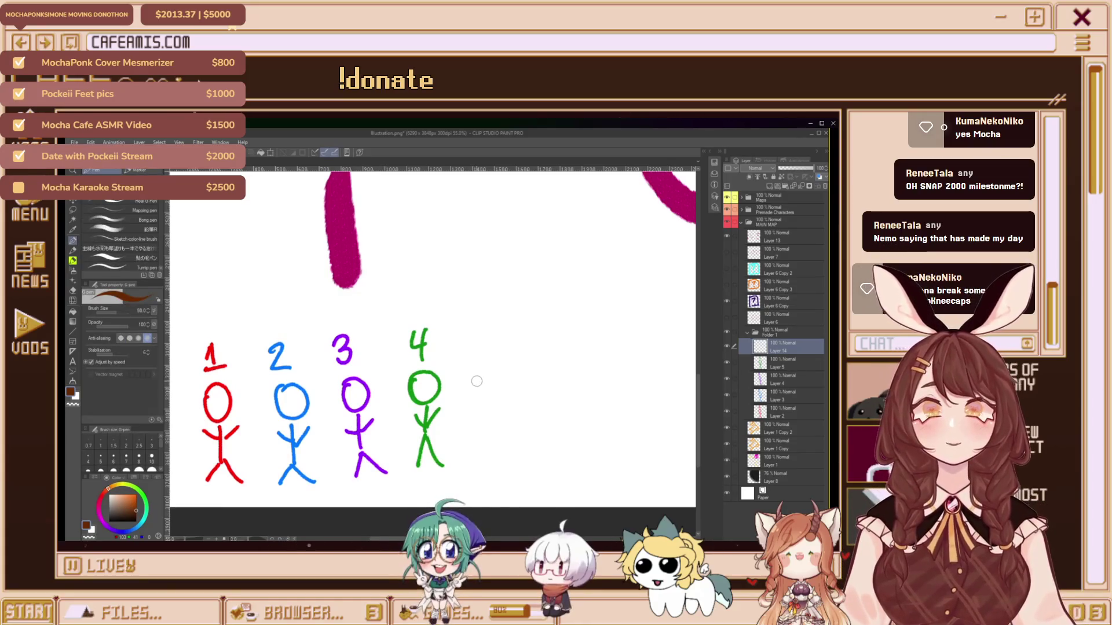
key("bracketleft")
key("bracketleft")
key("bracketleft")
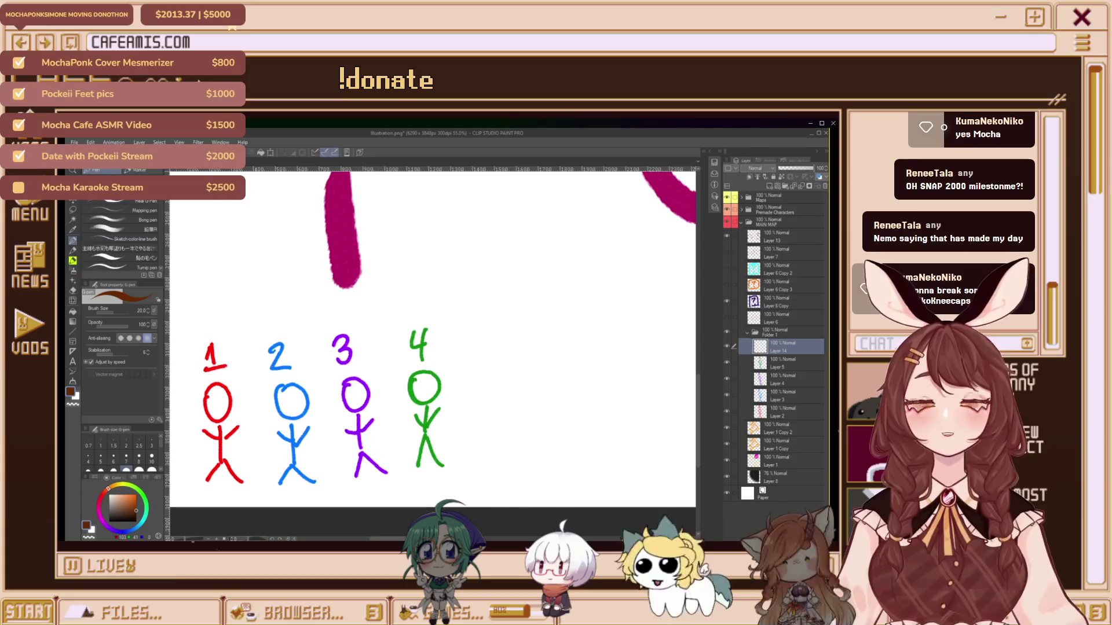
scroll(156, 242, "down", 5)
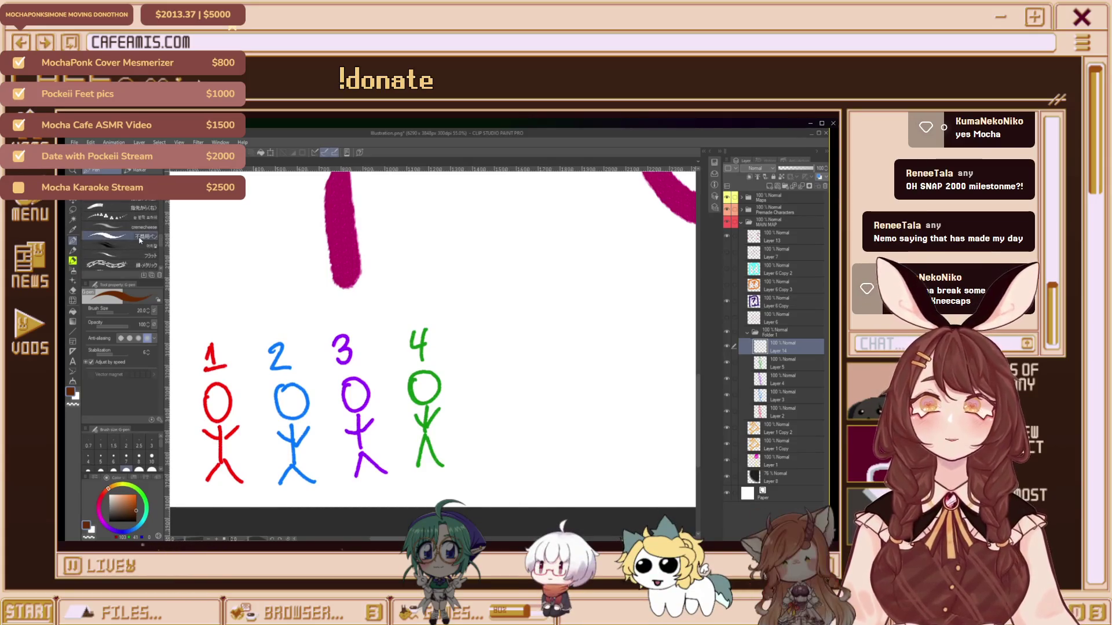
left_click(124, 236)
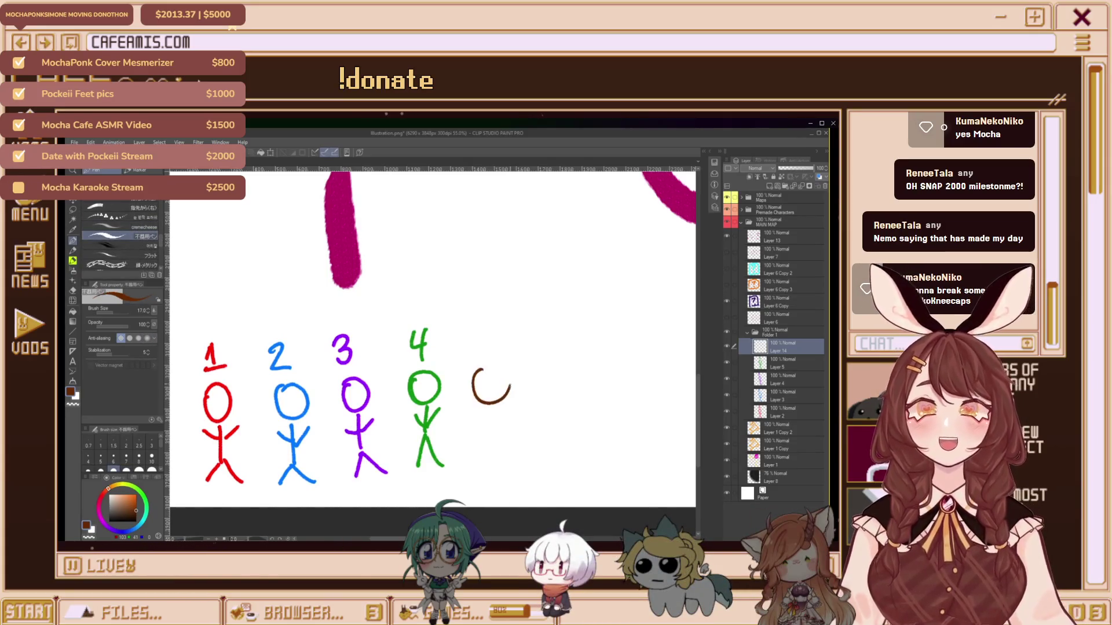
Draw an orange circle head, the number 5 and a stick body right of figure 4
left_click_drag(510, 384, 491, 369)
key("ctrl+z")
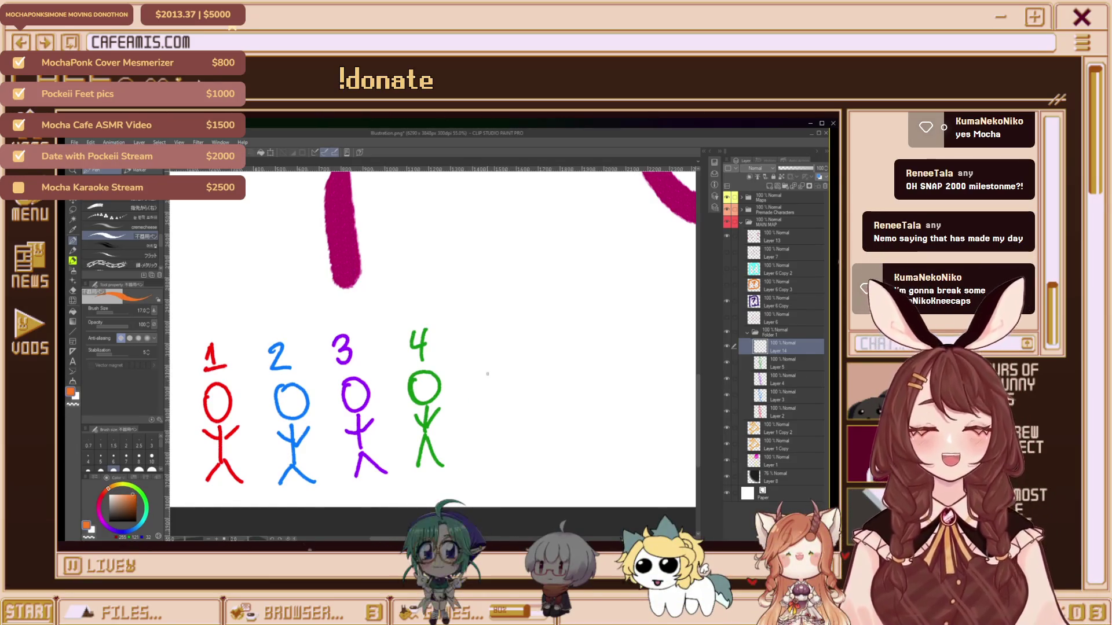
left_click(126, 470)
mouse_move(484, 374)
left_mouse_down()
mouse_move(476, 386)
mouse_move(497, 366)
left_mouse_up()
key("ctrl+z")
left_click_drag(482, 324, 481, 343)
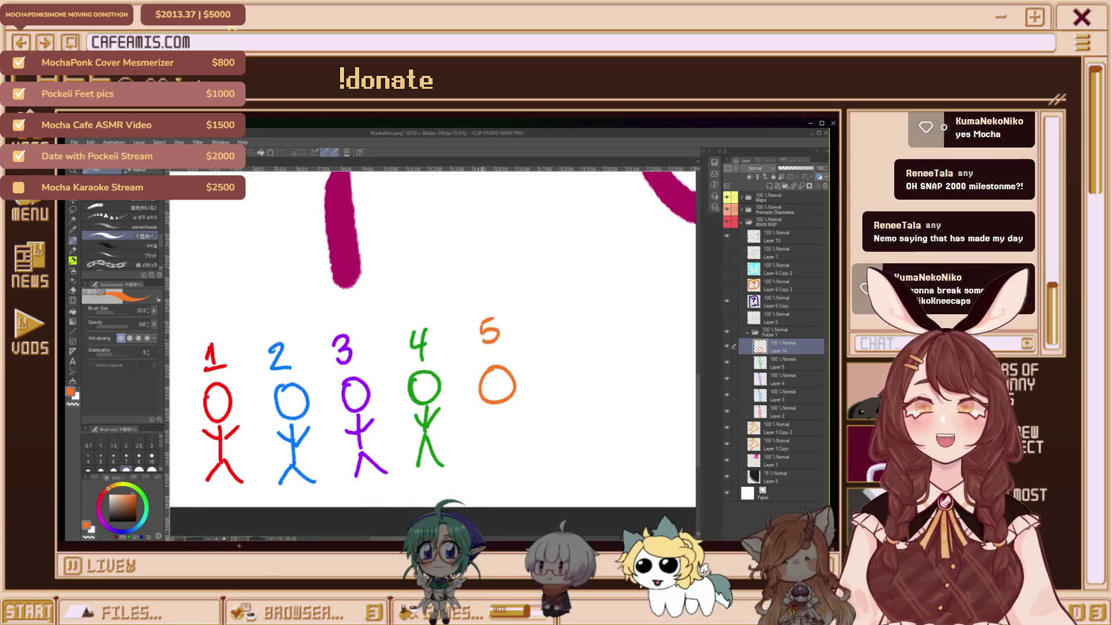
mouse_move(498, 405)
left_mouse_down()
mouse_move(502, 439)
mouse_move(517, 407)
left_mouse_up()
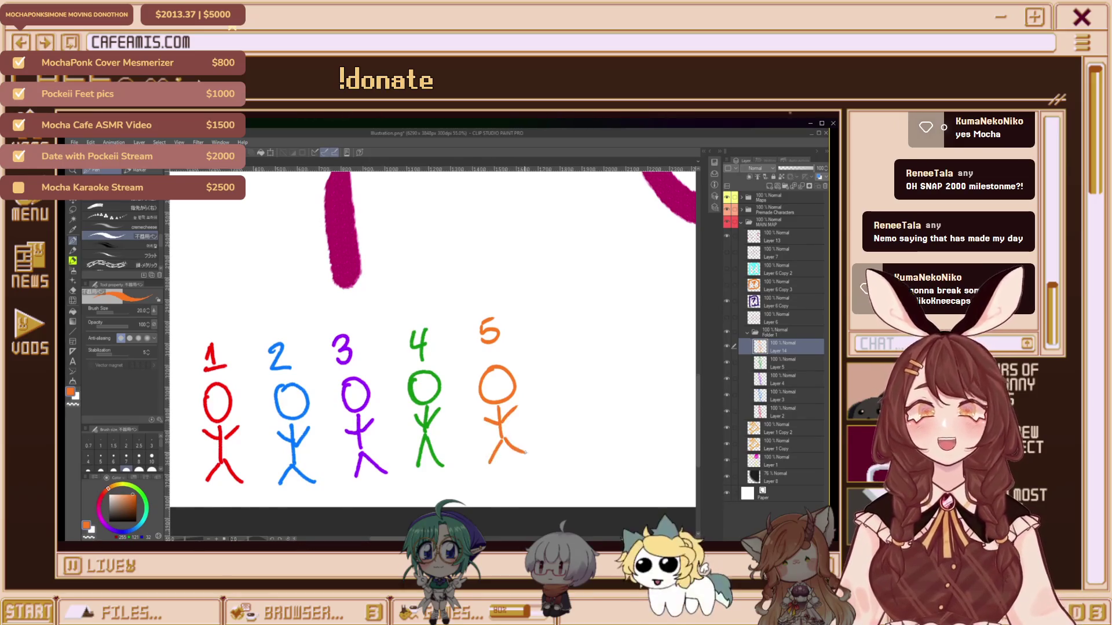
Zoom the canvas out to about 17% and pan to frame the whole map sketch
scroll(413, 330, "down", 3)
scroll(413, 330, "down", 3)
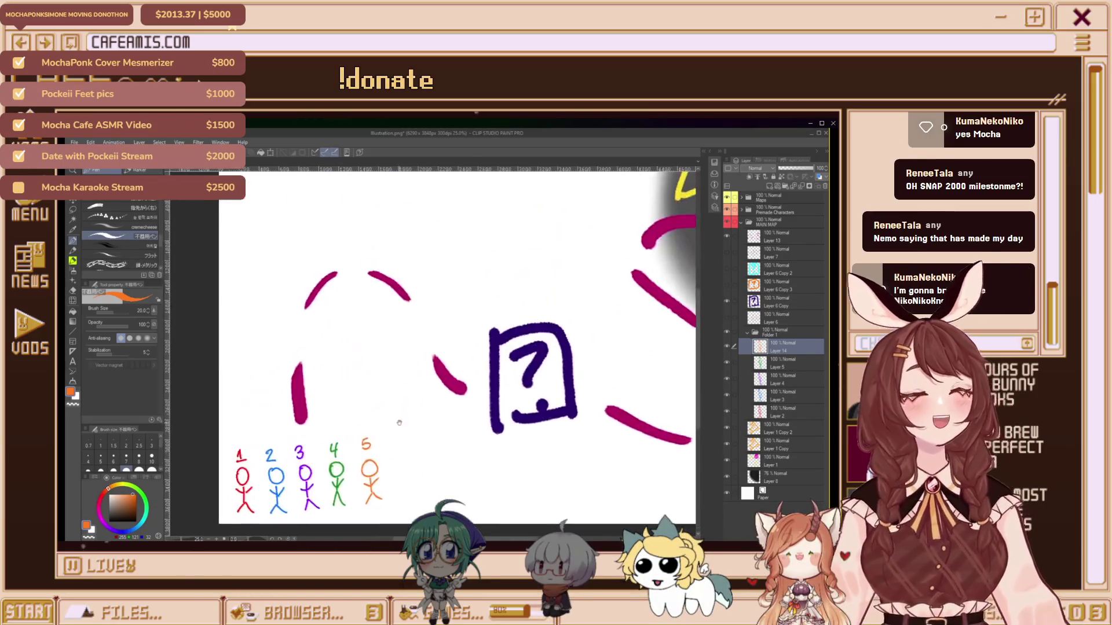
scroll(398, 363, "up", 1)
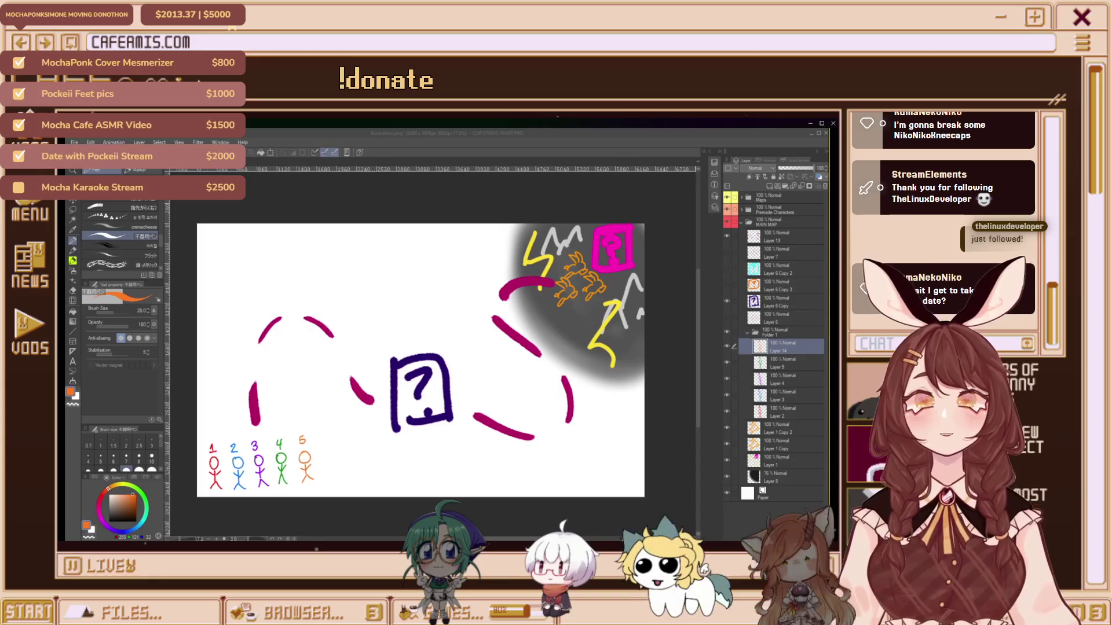
scroll(468, 283, "down", 1)
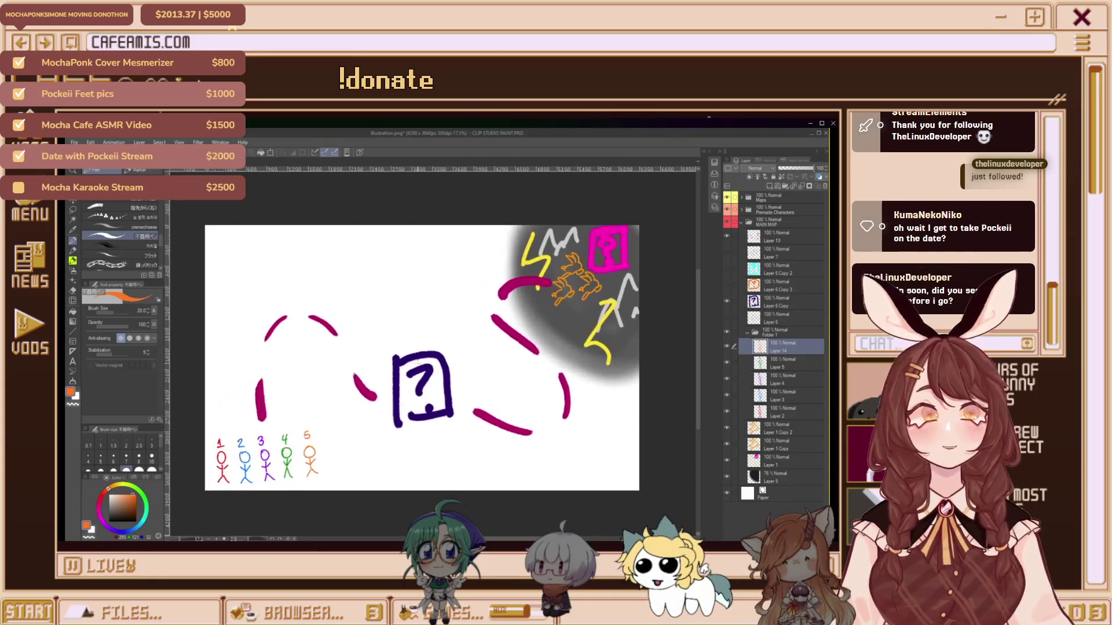
mouse_move(427, 306)
left_mouse_down()
mouse_move(401, 320)
mouse_move(423, 305)
left_mouse_up()
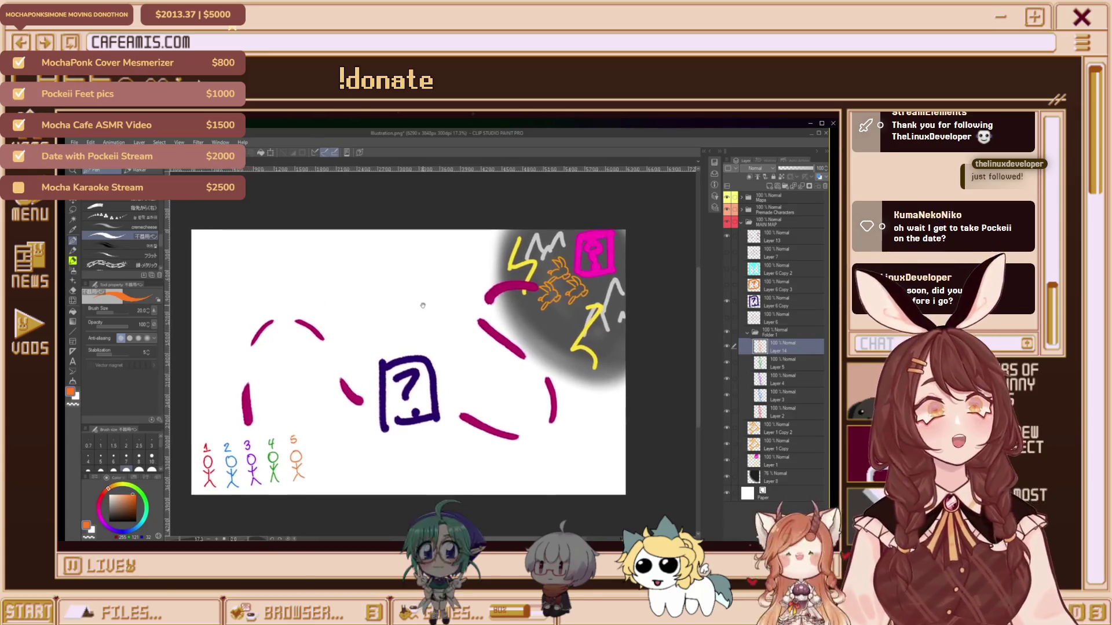